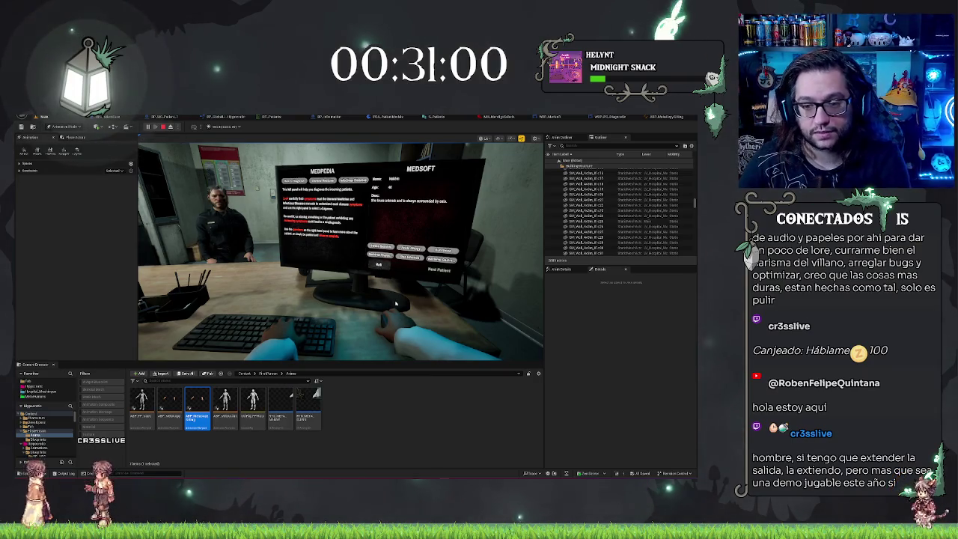
Turn the game view to the guard, stop the play session, and open the ABP_MetaCopySitting AnimGraph.
key(e)
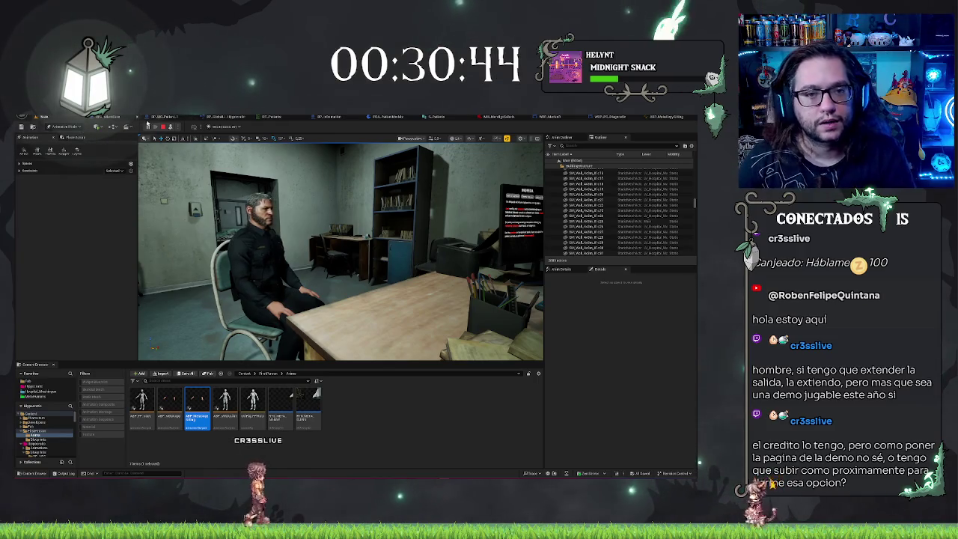
key(Escape)
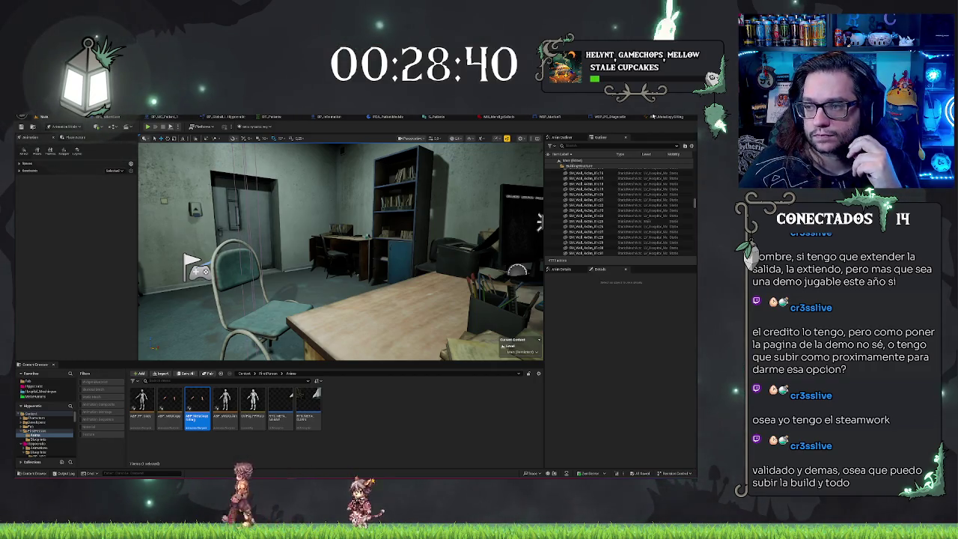
click(653, 119)
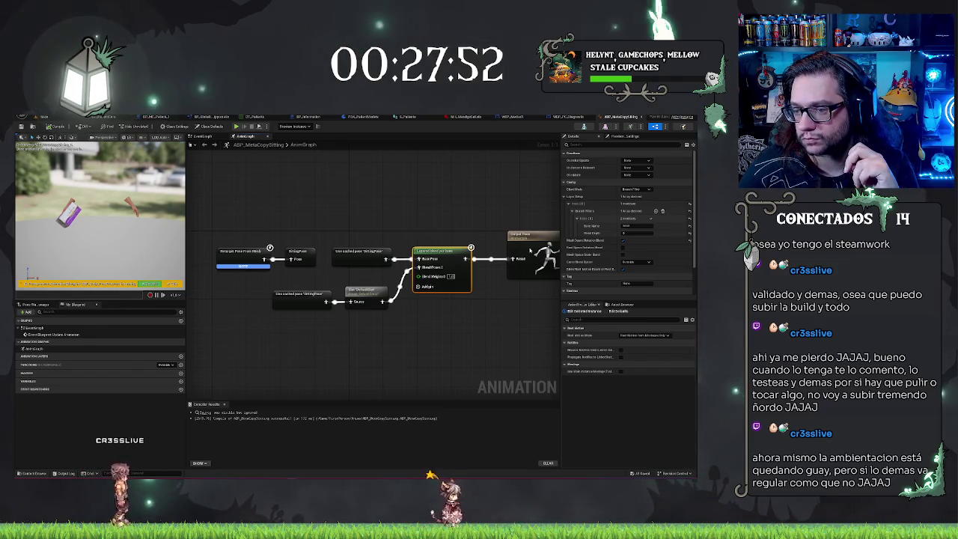
scroll(632, 248, down, 1)
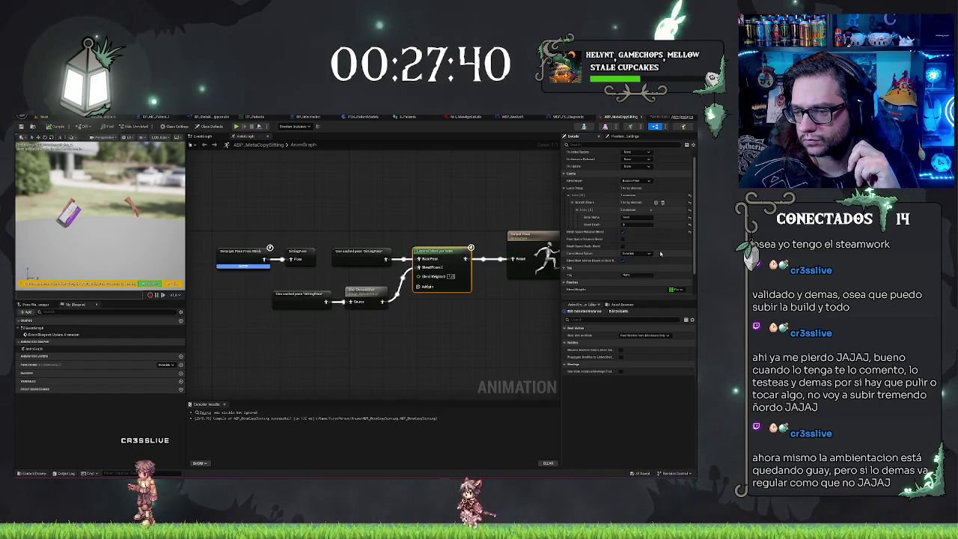
Edit the Layered blend per bone node's Blend Depth value, then go back to the office level.
scroll(660, 254, down, 1)
scroll(657, 254, down, 1)
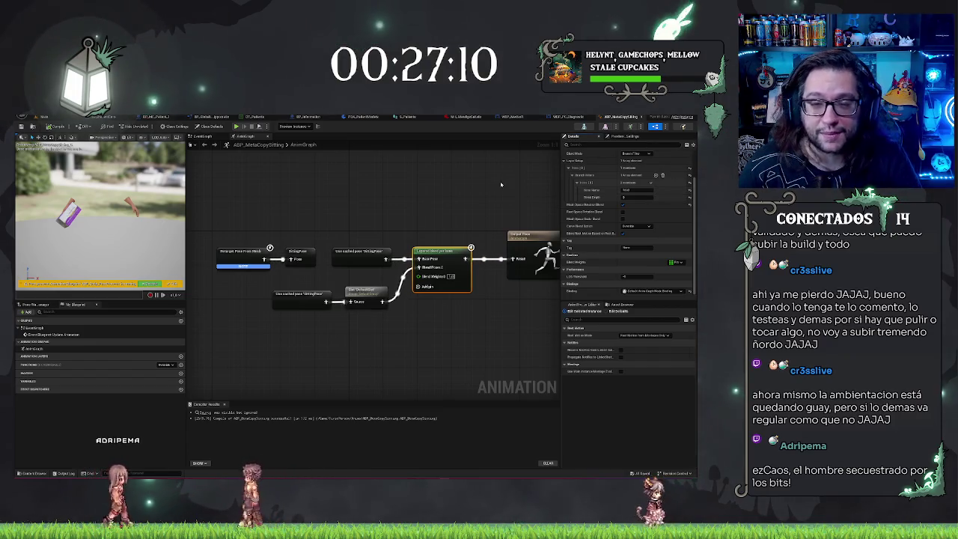
mouse_move(493, 185)
mouse_down()
mouse_move(337, 193)
mouse_move(400, 197)
mouse_up()
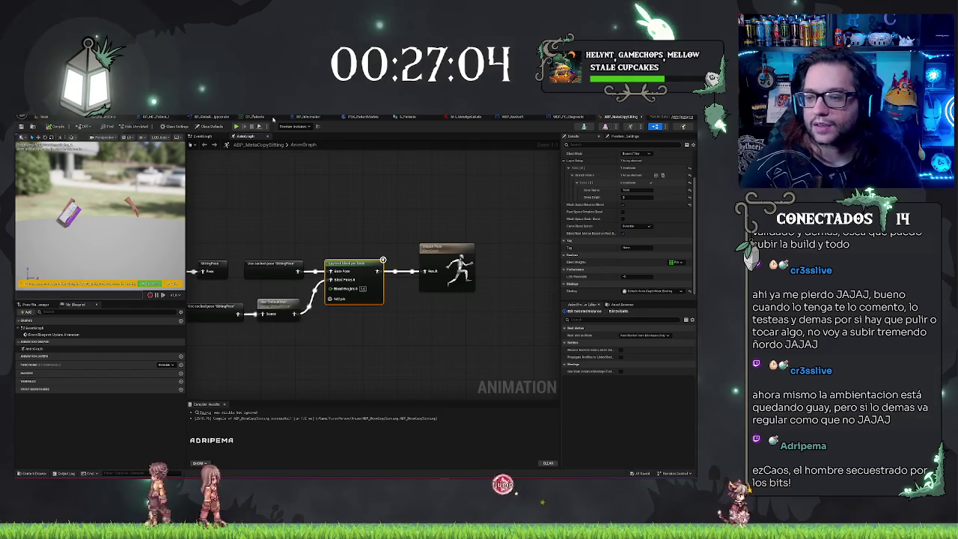
drag(460, 209, 429, 217)
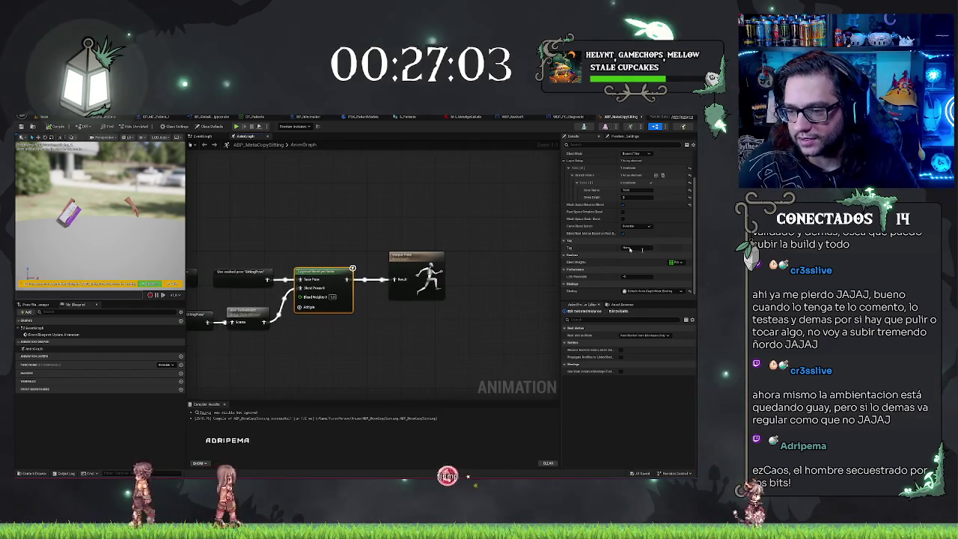
scroll(633, 233, up, 1)
click(637, 222)
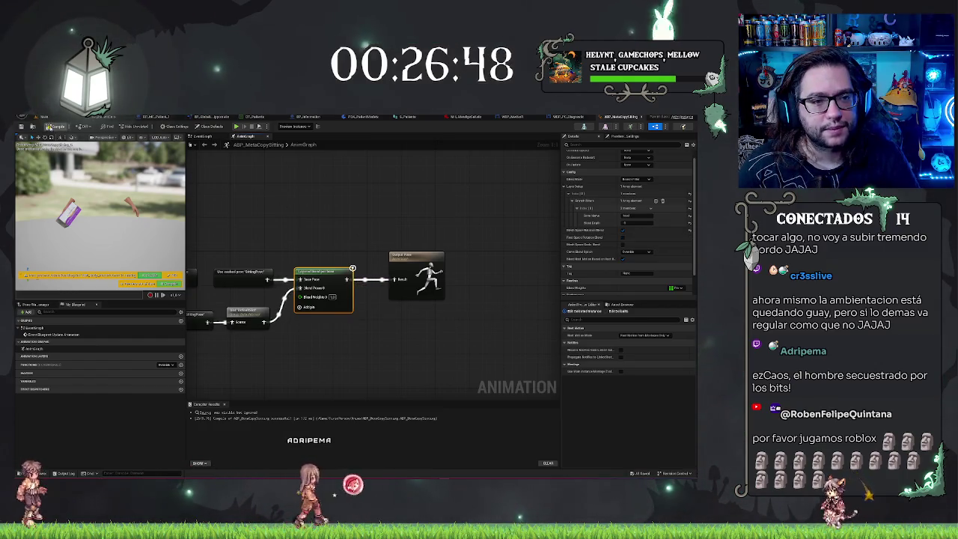
click(42, 117)
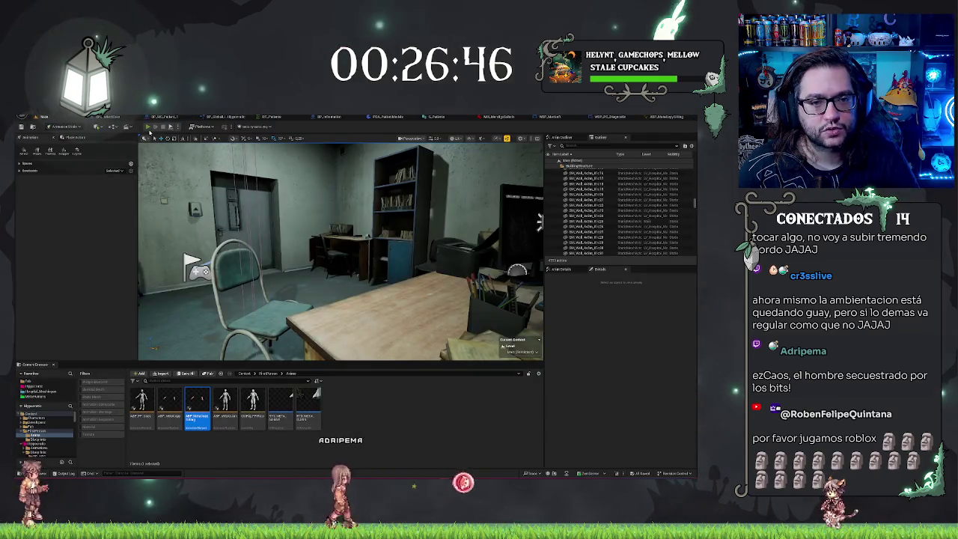
Play the level, eject with F8 to view the seated patient, stop, and reopen ABP_MetaCopySitting.
key(alt+p)
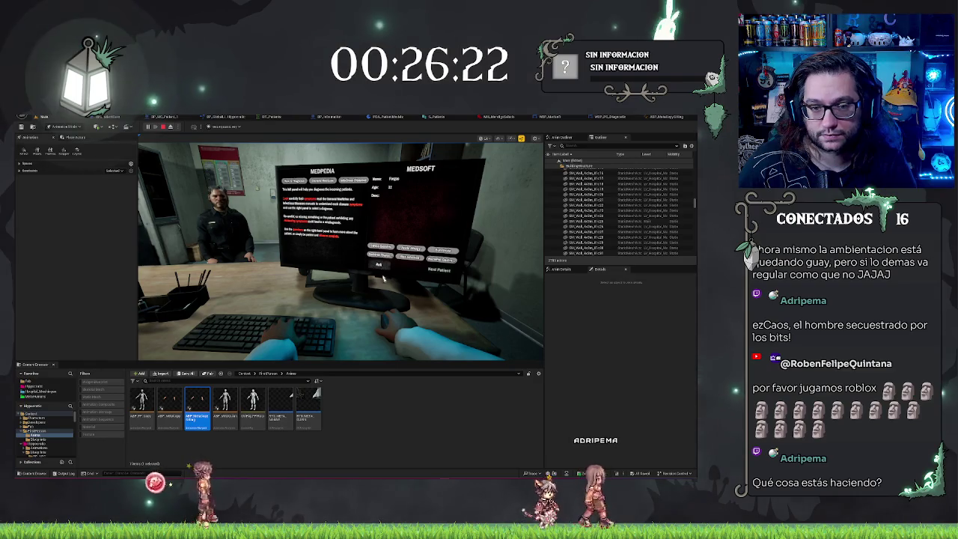
key(F8)
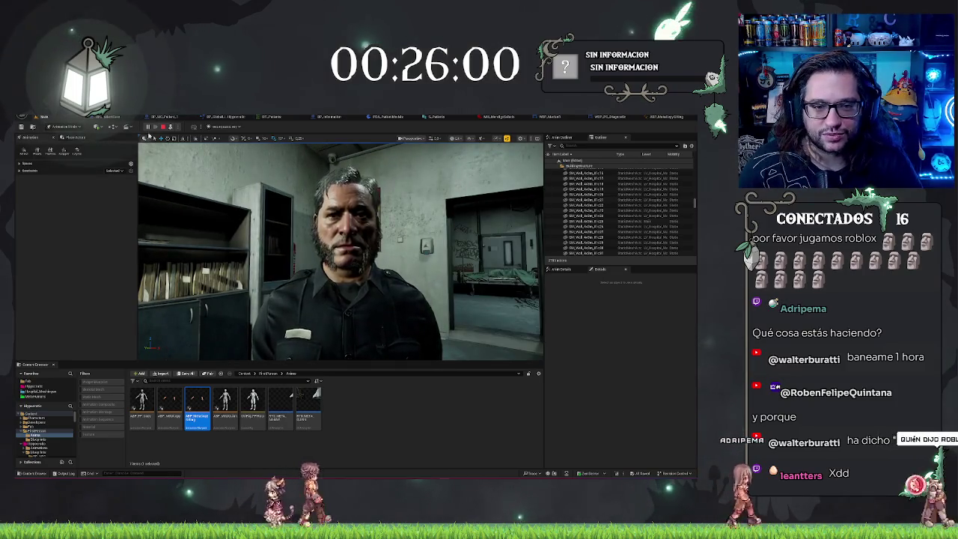
key(Escape)
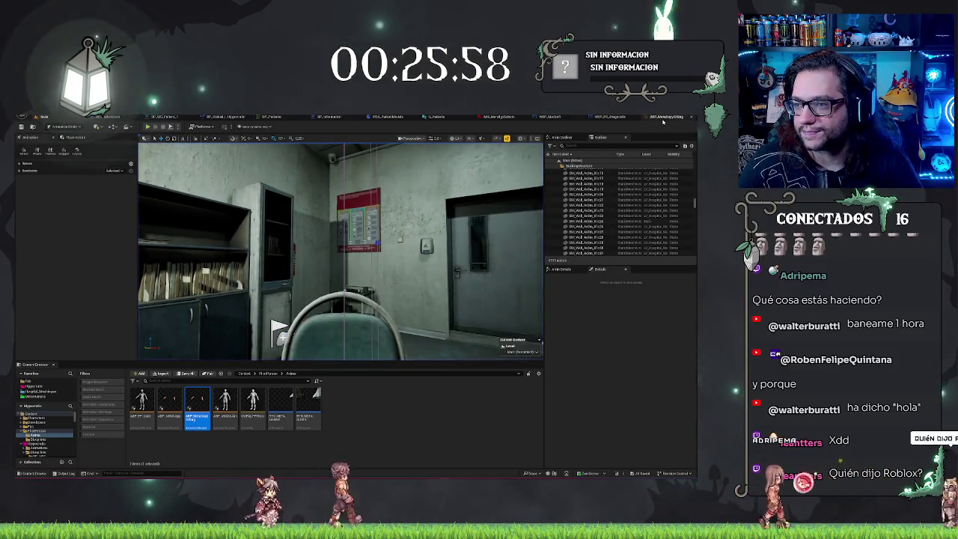
click(669, 118)
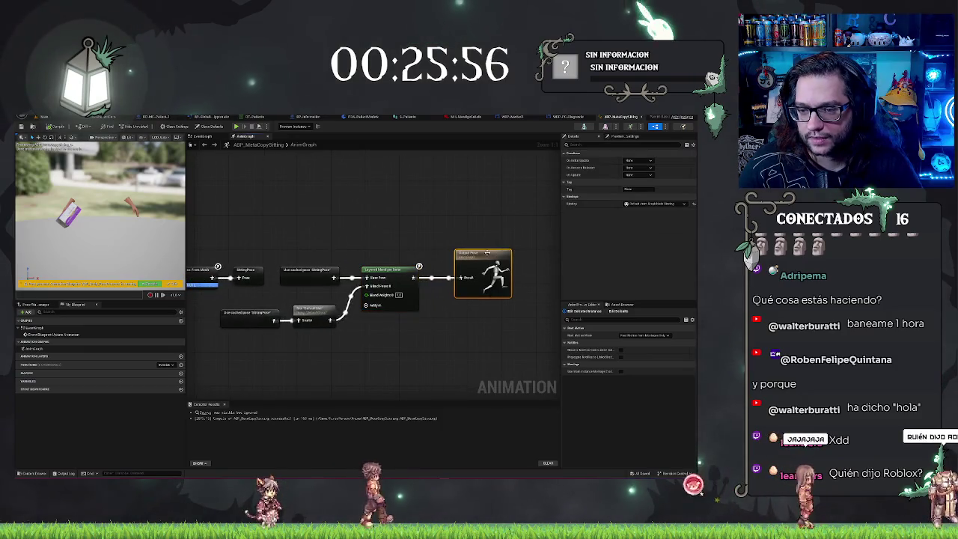
Inspect the Output Pose and Layered blend per bone node details, then return to the level.
drag(494, 260, 411, 245)
click(411, 246)
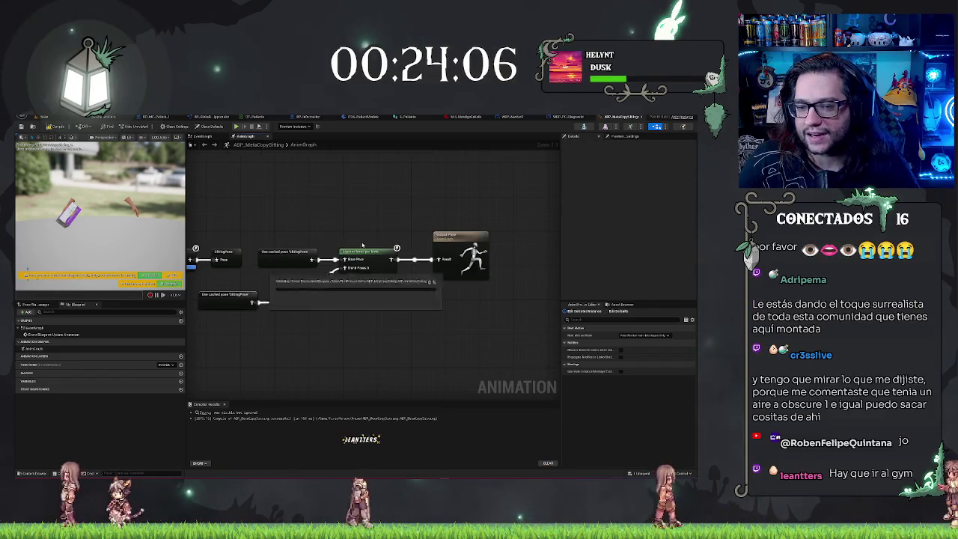
click(363, 249)
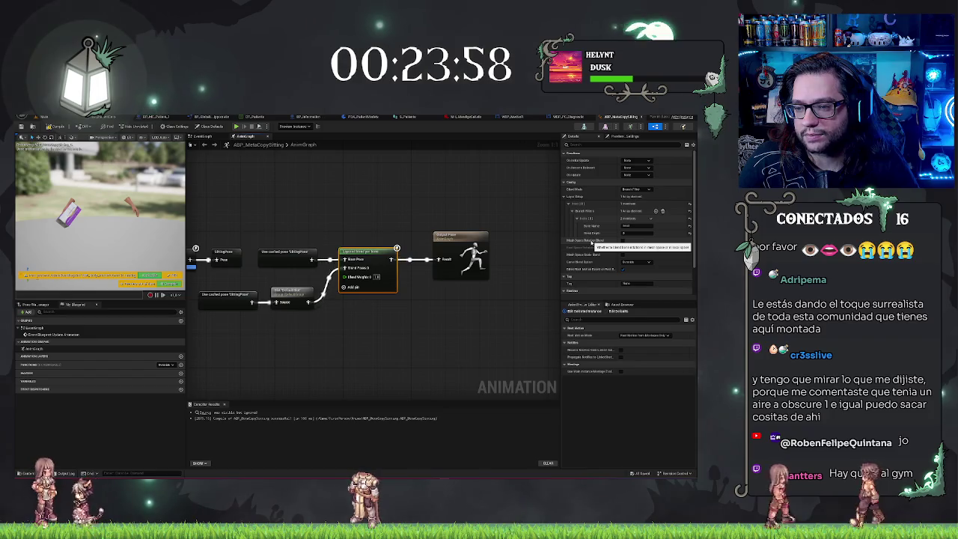
click(337, 188)
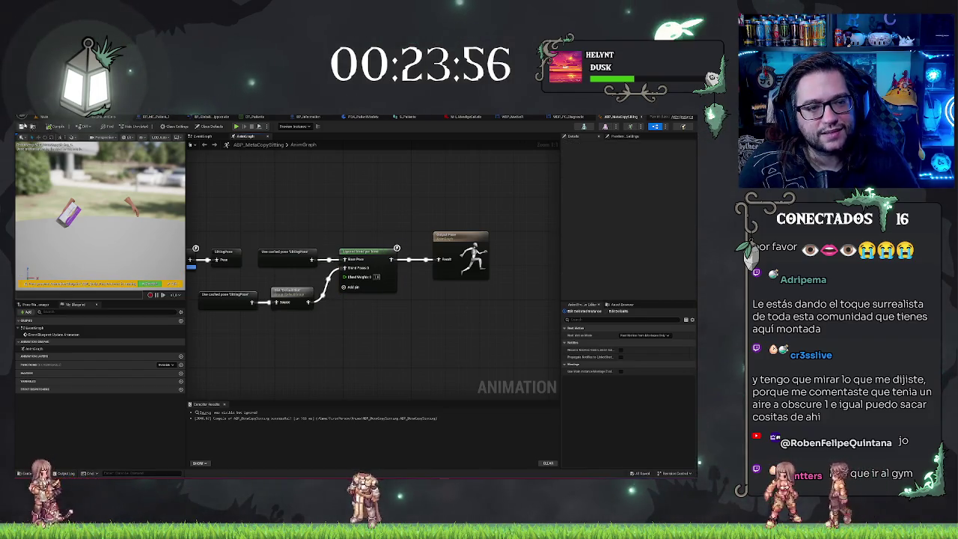
click(43, 118)
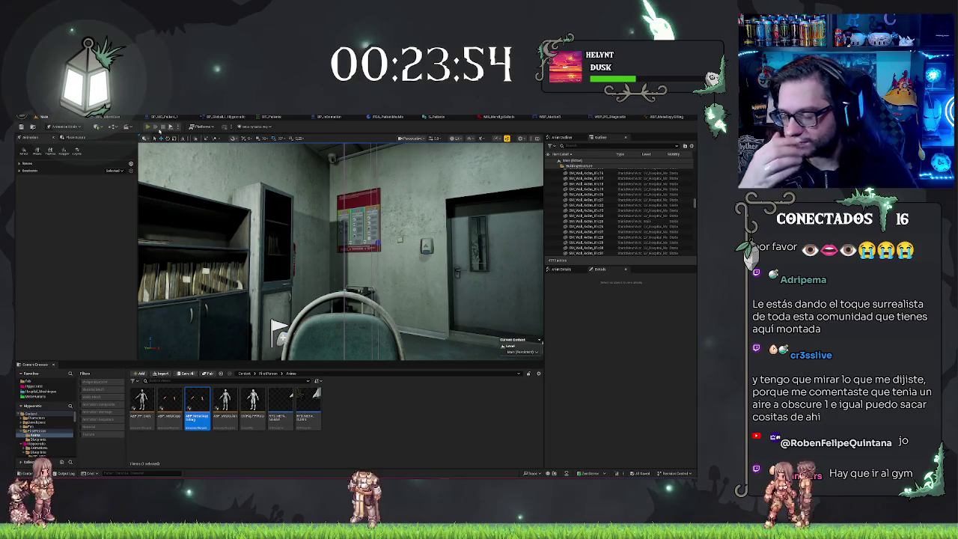
Run a brief play test, then reselect the Layered blend per bone node in ABP_MetaCopySitting.
click(160, 129)
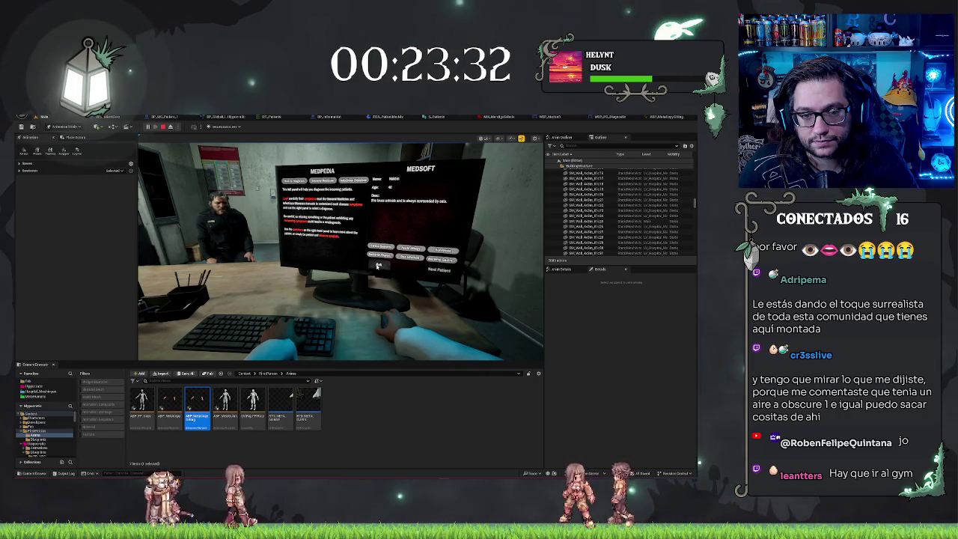
key(Escape)
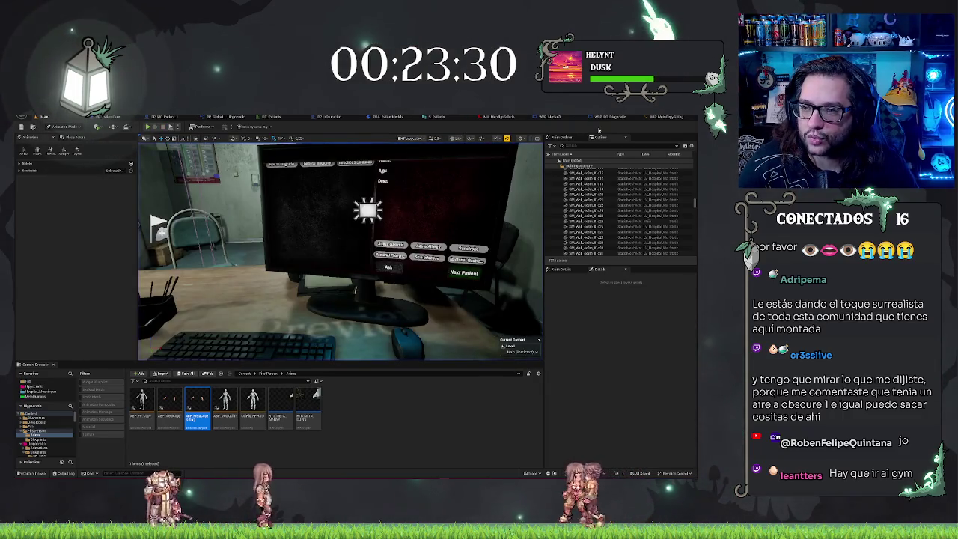
click(653, 117)
click(372, 253)
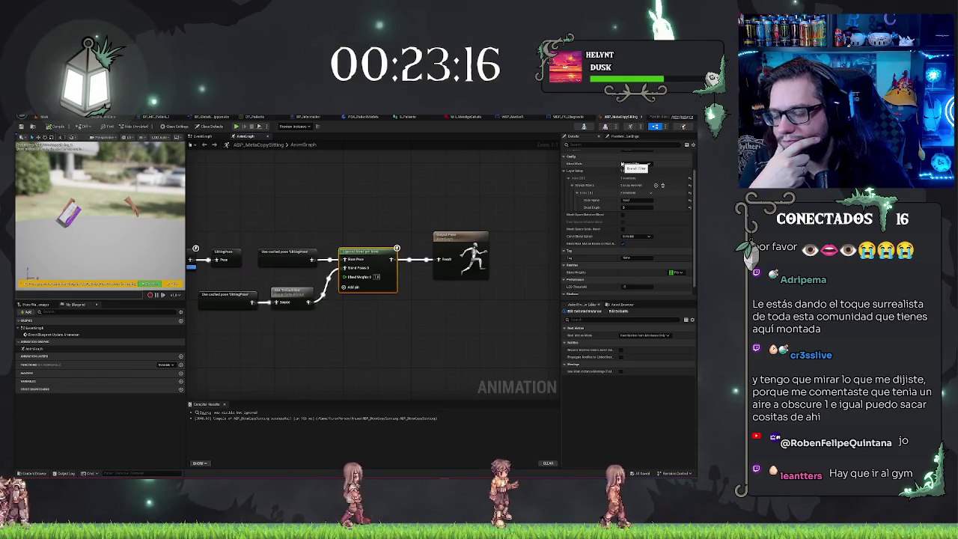
Choose a Curve Blend Option and commit a new branch filter Bone Name on the layered blend node.
click(636, 236)
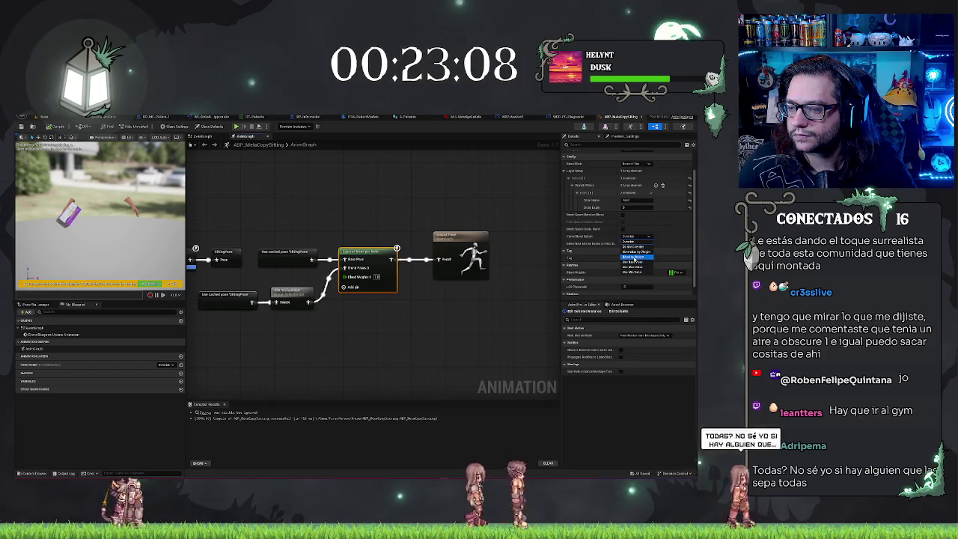
click(633, 241)
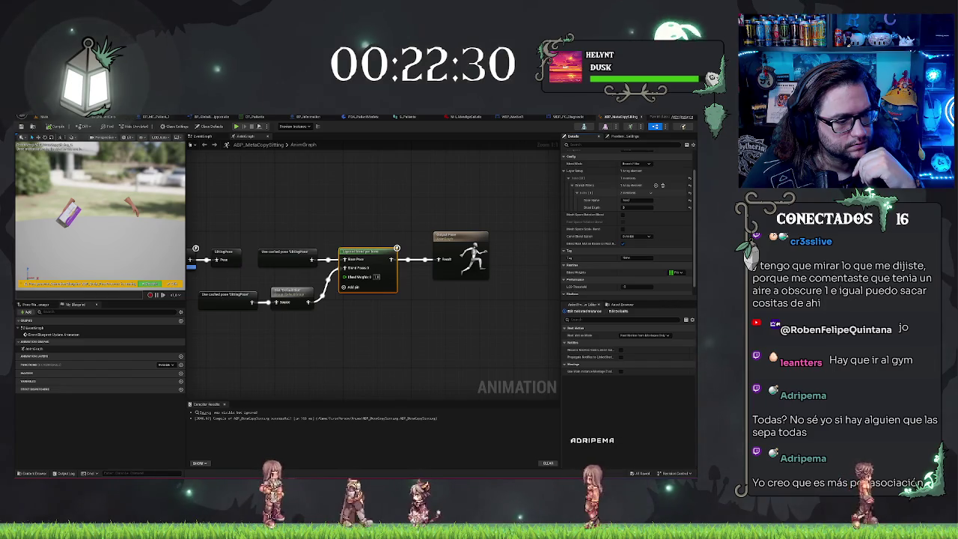
click(628, 200)
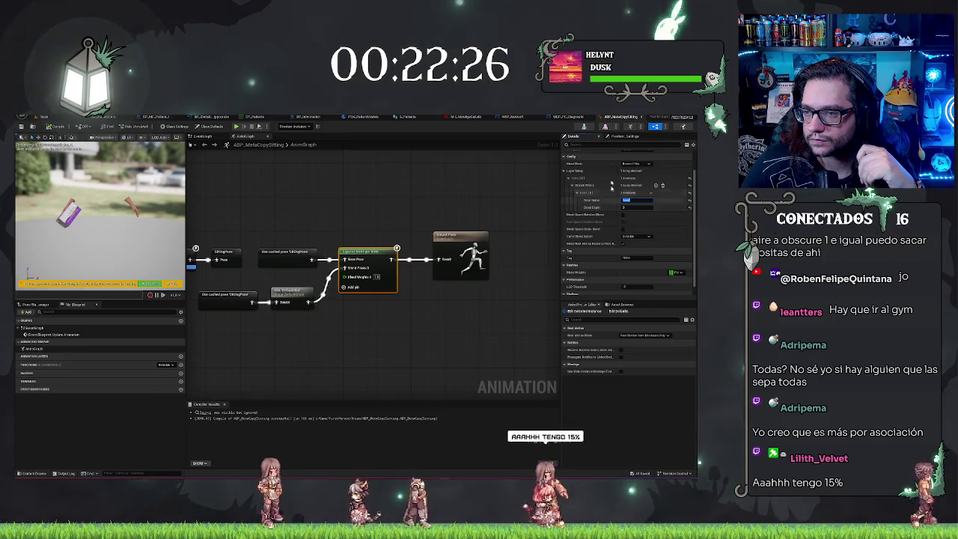
key(Return)
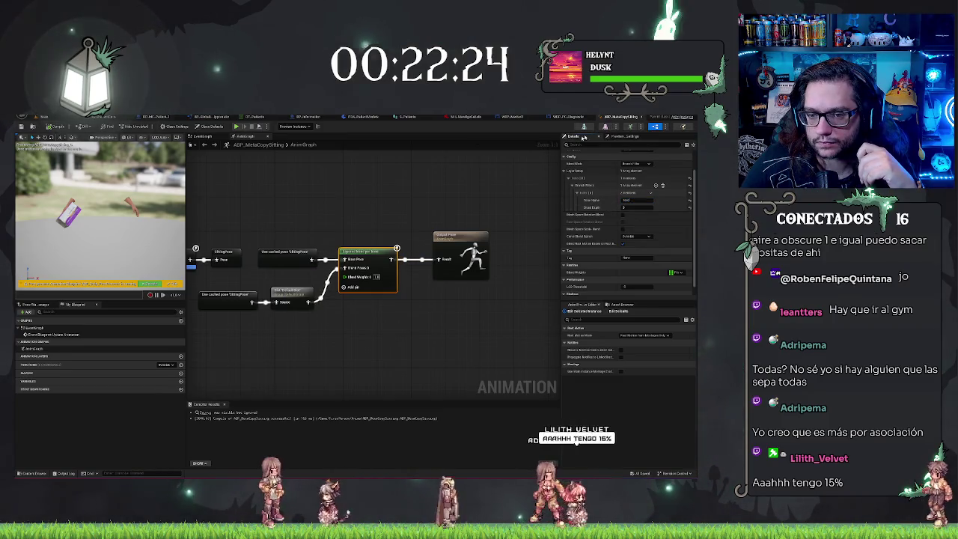
key(ctrl+Tab)
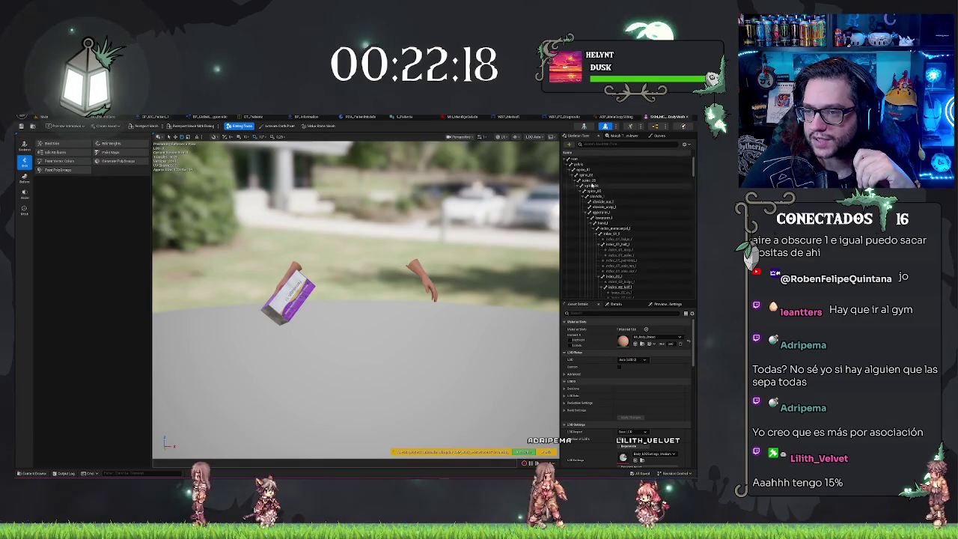
Search the Skeleton Tree for 'head', select the head bone and its parent, then return to the level.
text(head)
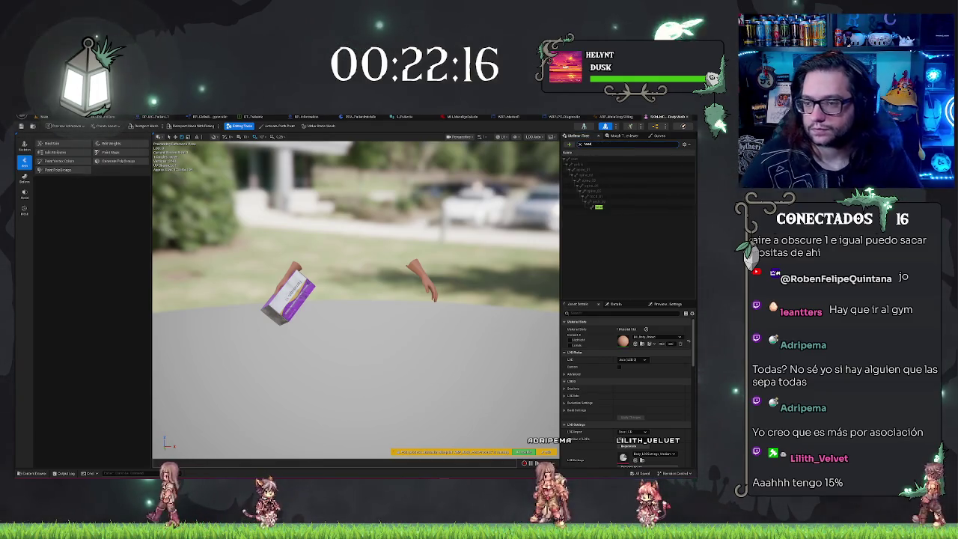
click(600, 202)
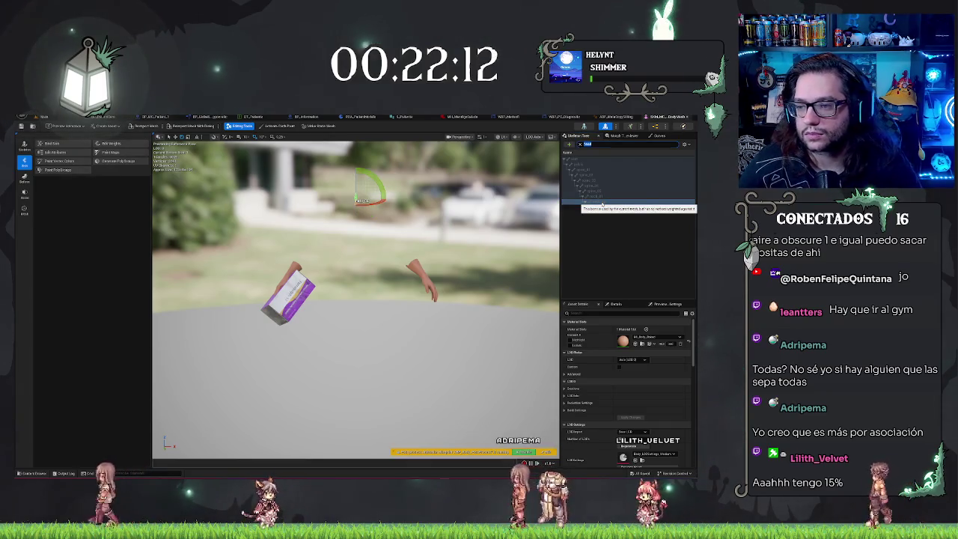
click(592, 193)
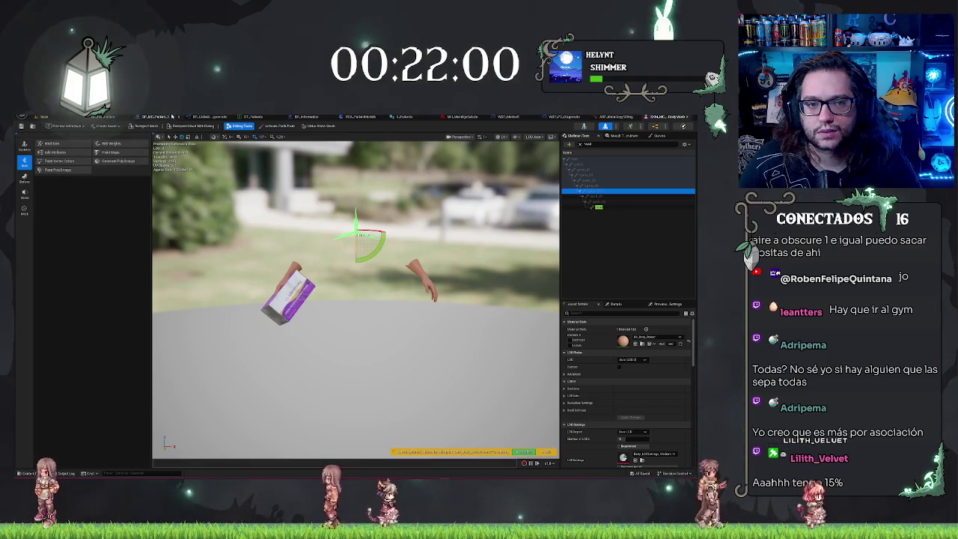
click(52, 117)
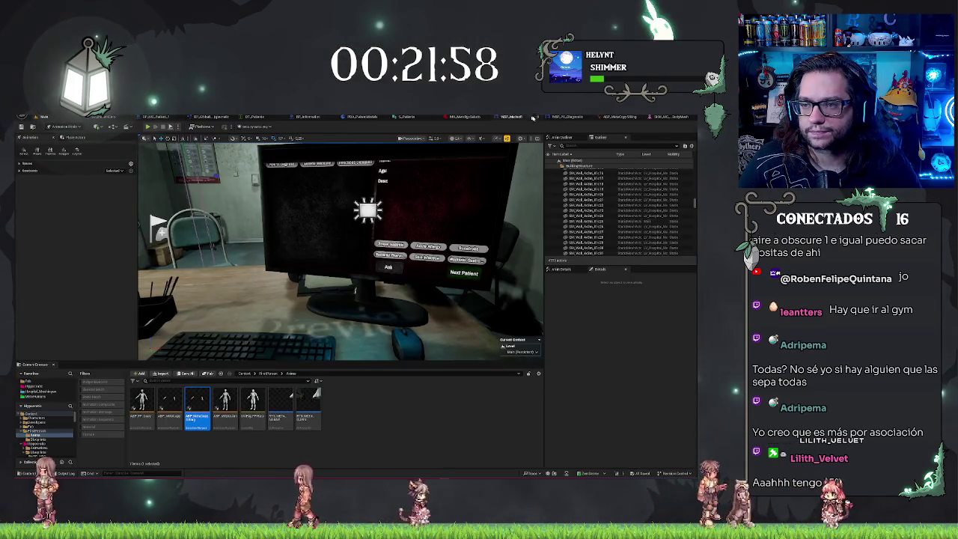
Commit the blend-node field, compile ABP_MetaCopySitting, and start a play test of the hospital level.
click(613, 118)
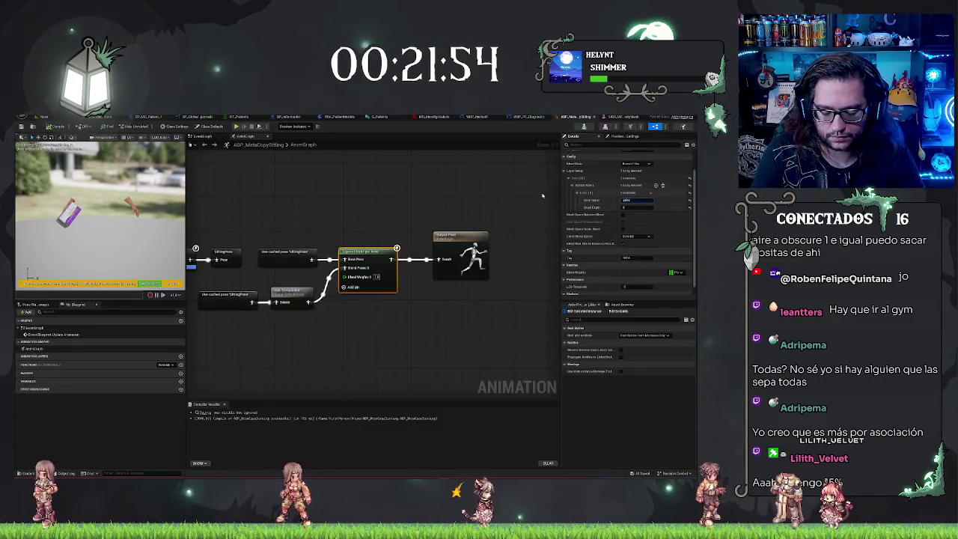
key(Return)
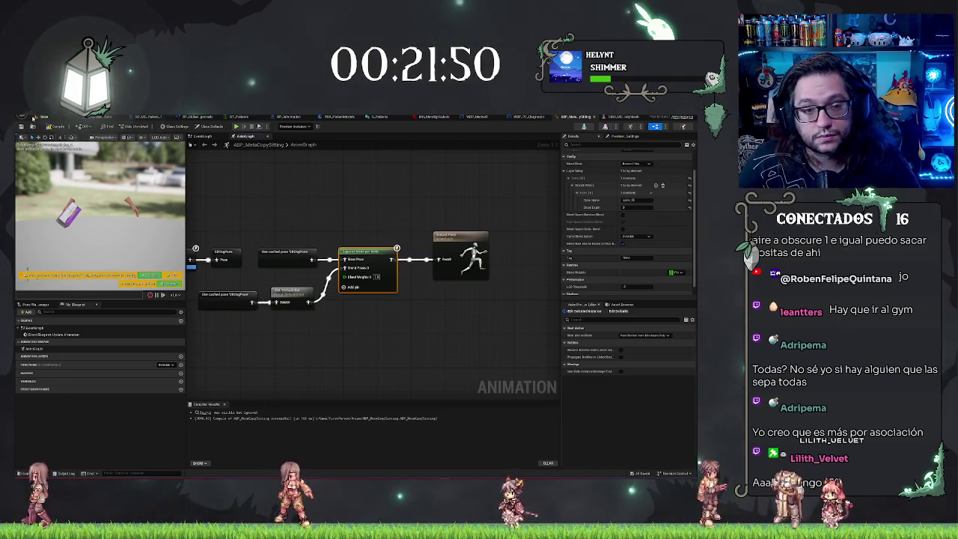
click(56, 126)
click(42, 117)
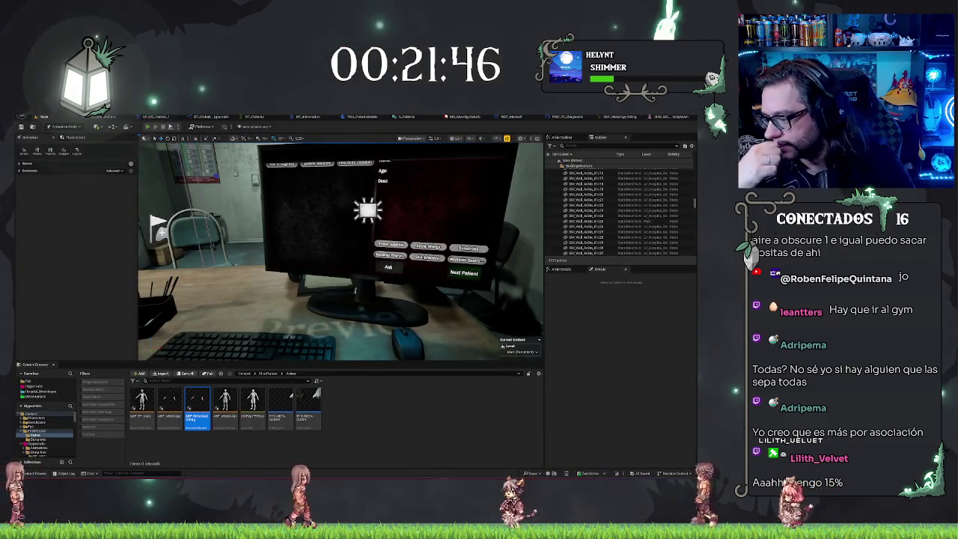
key(alt+p)
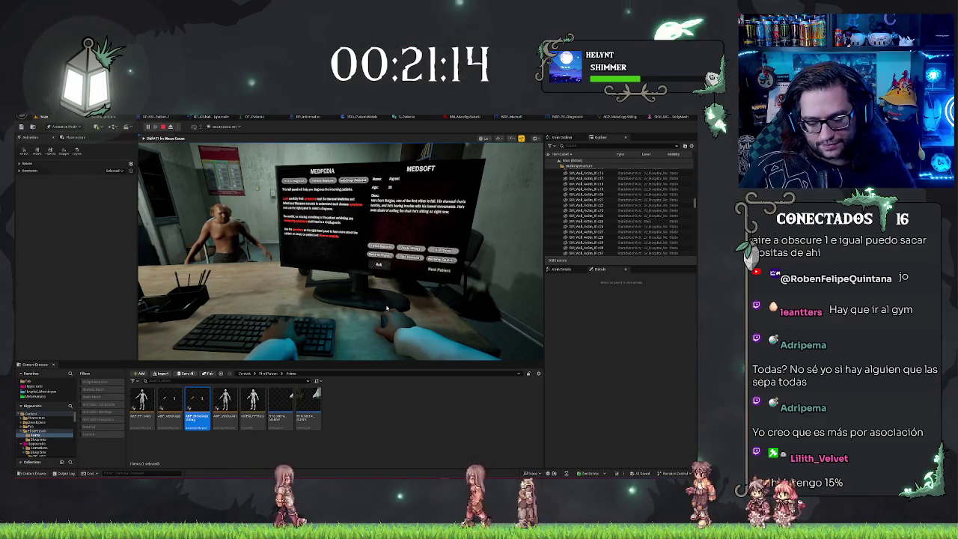
Recompile ABP_MetaCopySitting mid-play, view the patient with F8 free camera, then stop the test.
key(F8)
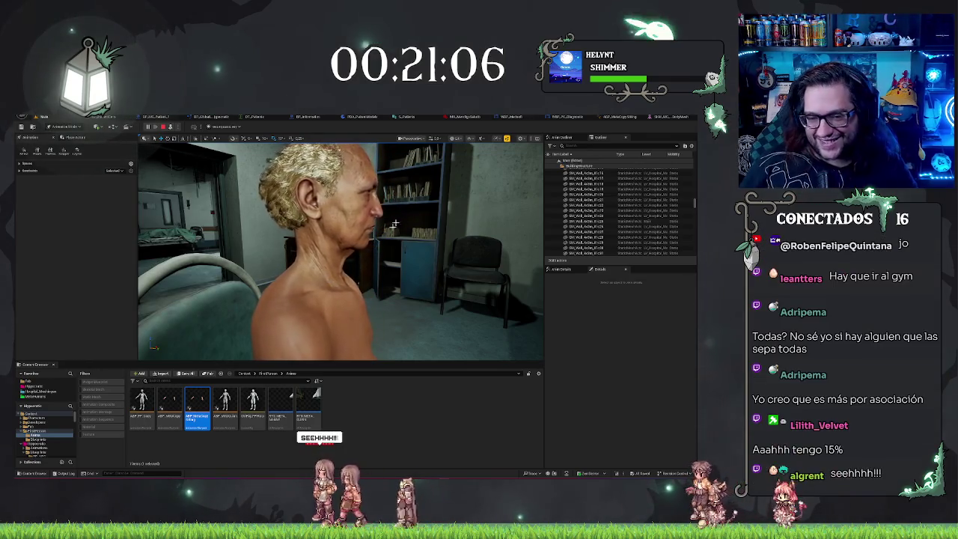
click(619, 117)
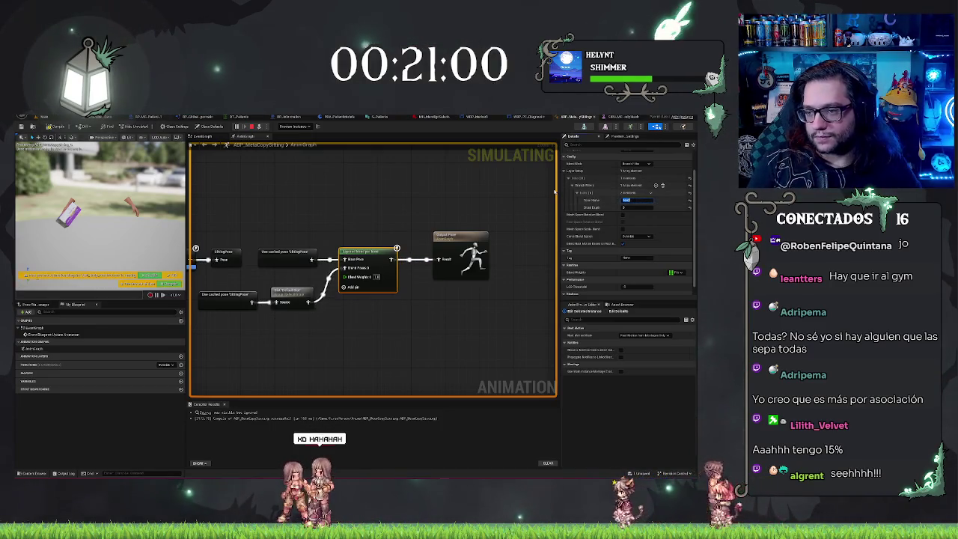
click(24, 128)
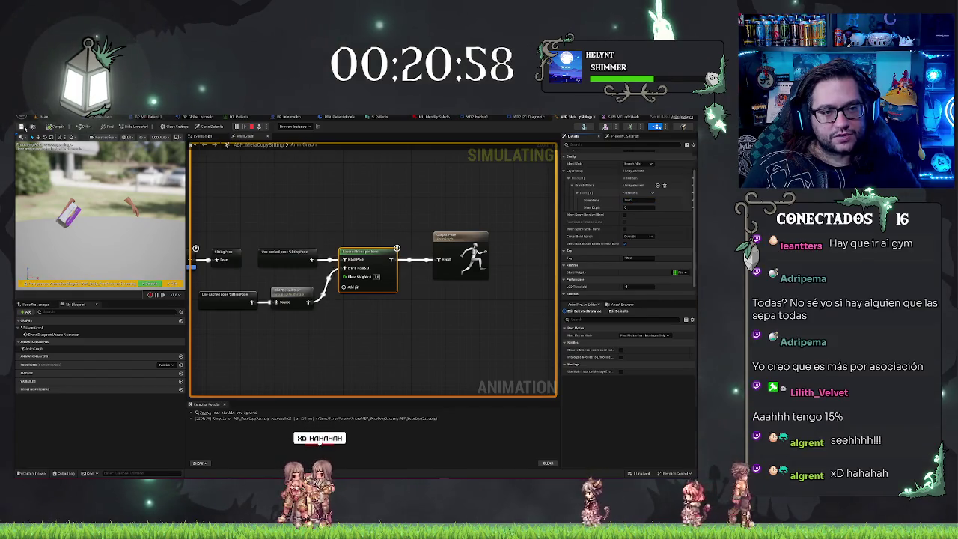
click(44, 117)
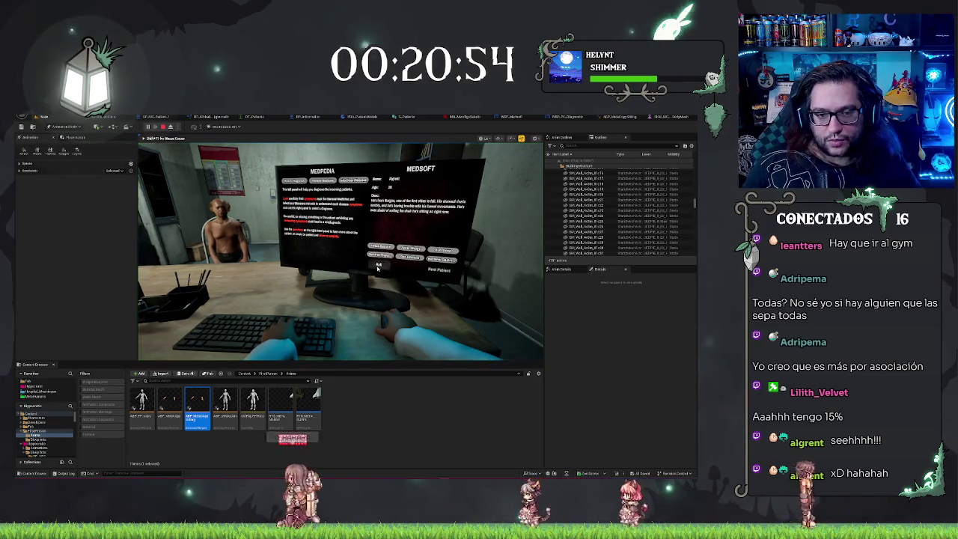
key(F8)
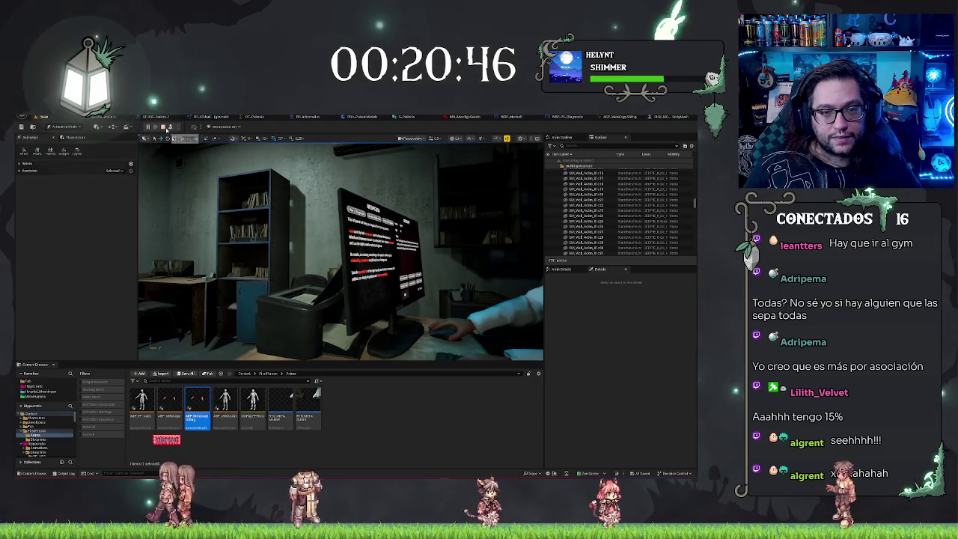
key(Escape)
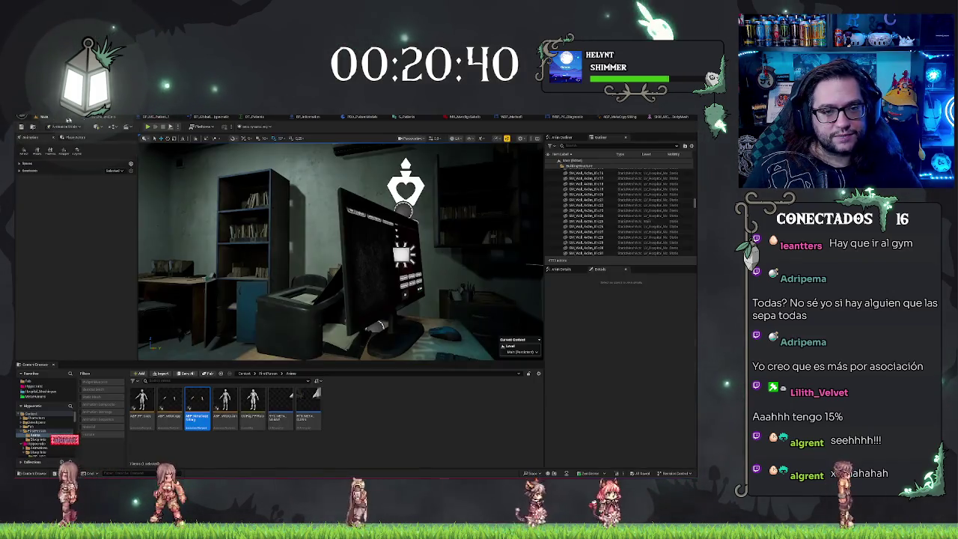
click(41, 117)
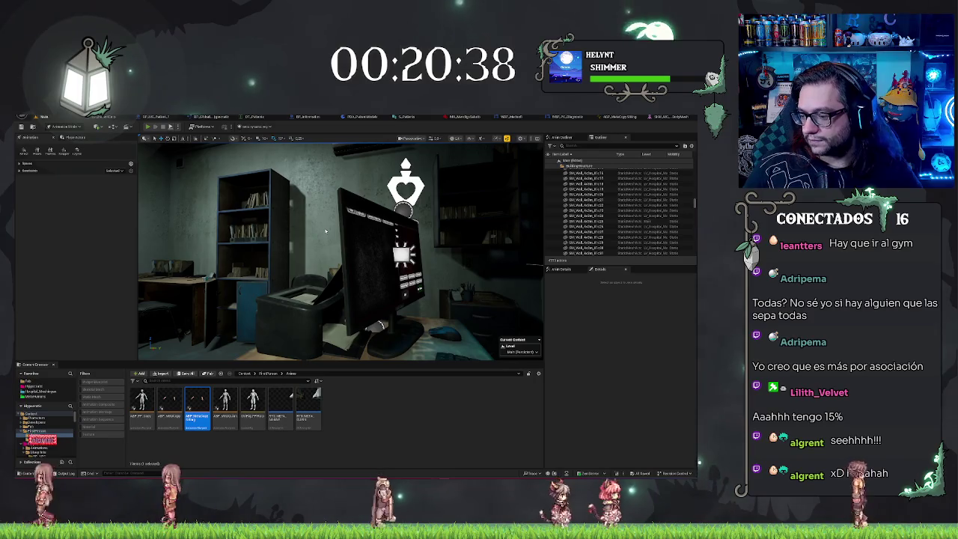
key(alt+p)
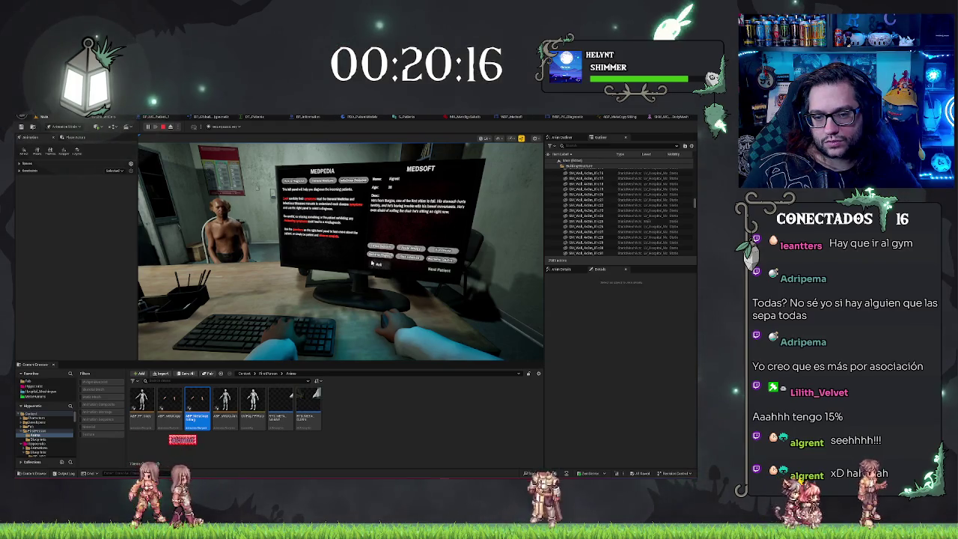
click(314, 244)
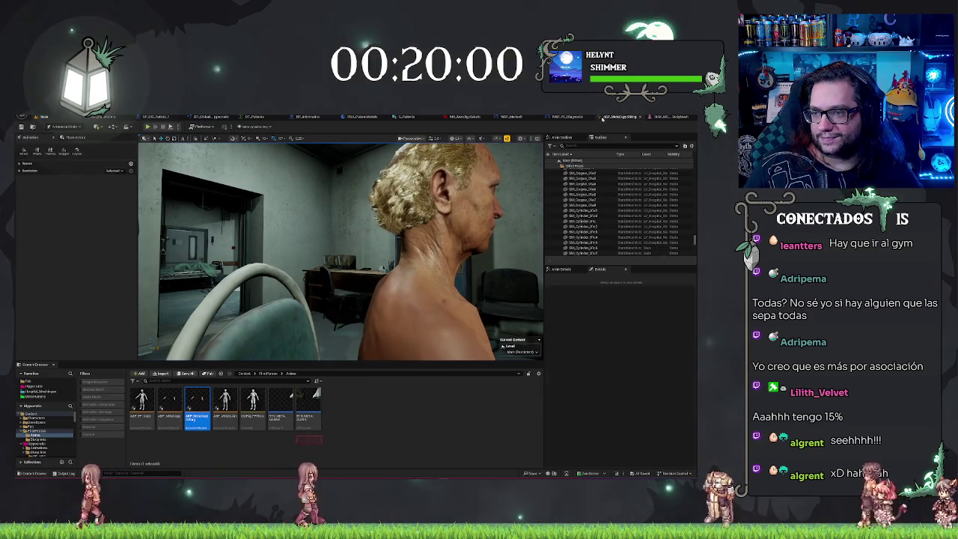
key(Escape)
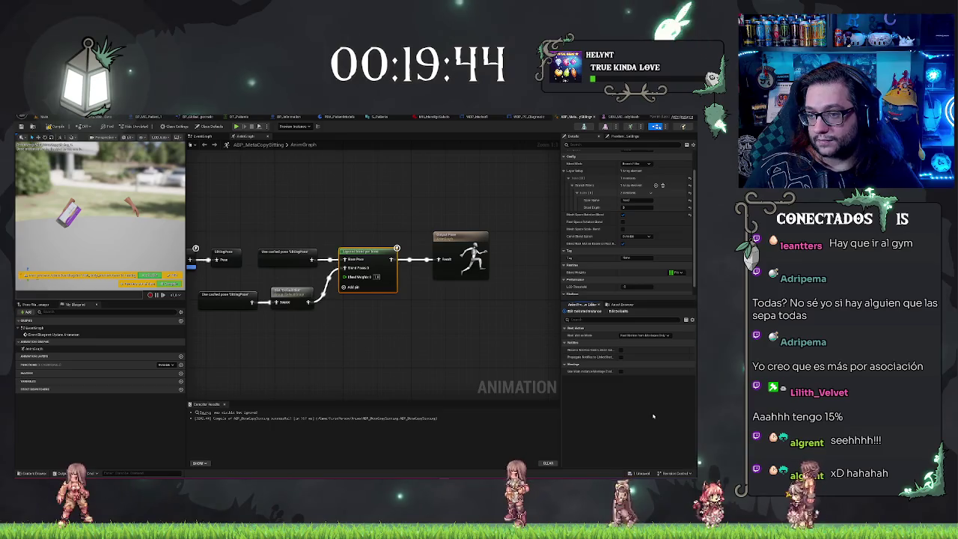
scroll(615, 234, up, 2)
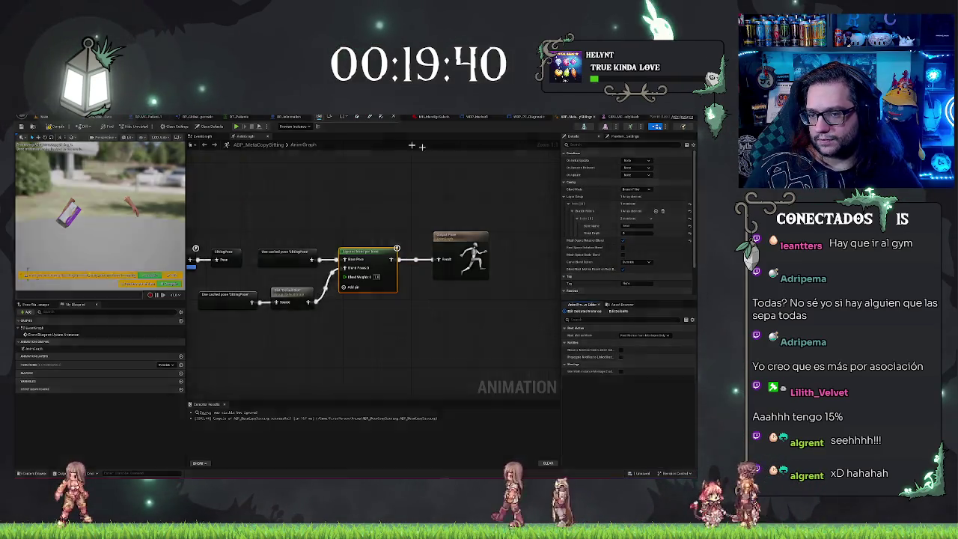
key(shift+super+s)
mouse_move(189, 146)
mouse_down()
mouse_move(488, 203)
mouse_move(673, 310)
mouse_move(693, 306)
mouse_move(698, 318)
mouse_move(696, 309)
mouse_up()
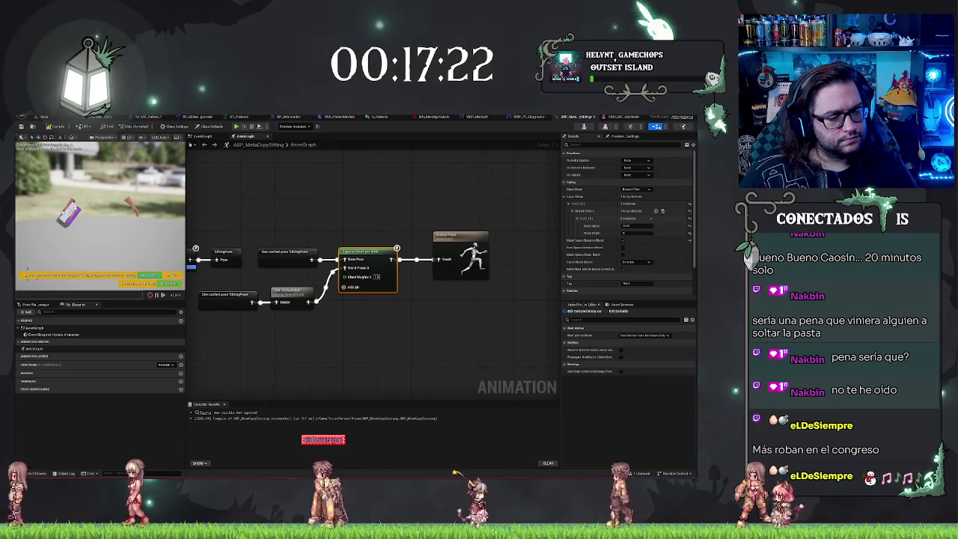
Set the Layered blend per bone branch filter Bone Name to neck_0, then return to the level.
click(518, 181)
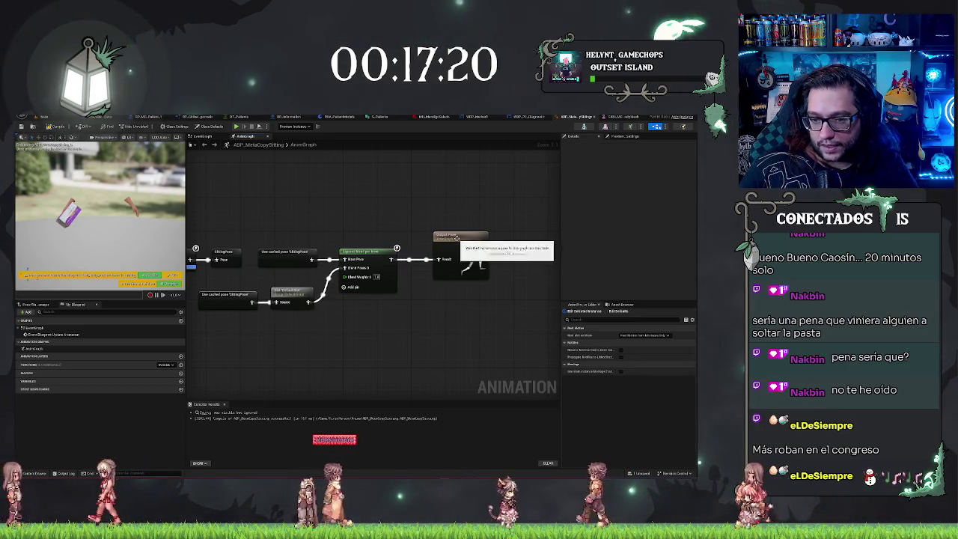
click(379, 258)
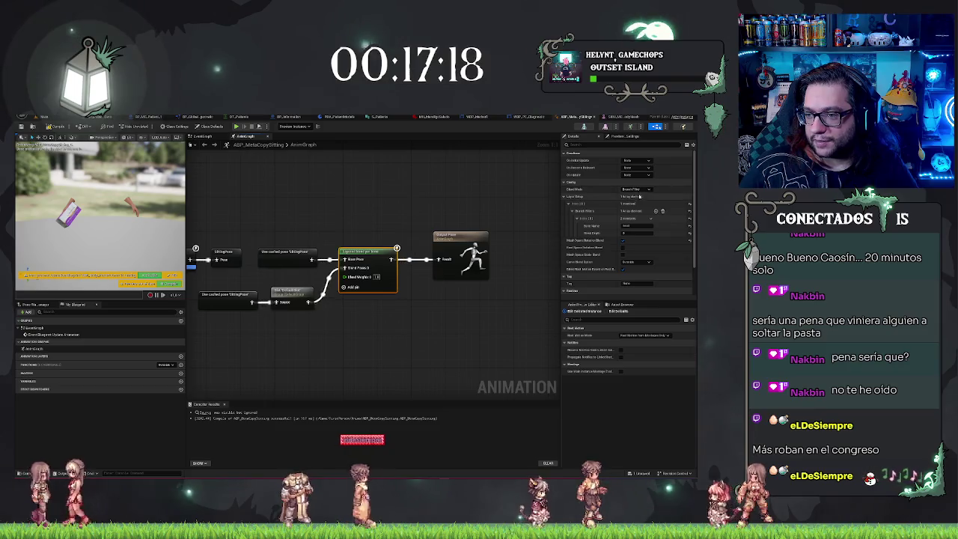
click(628, 226)
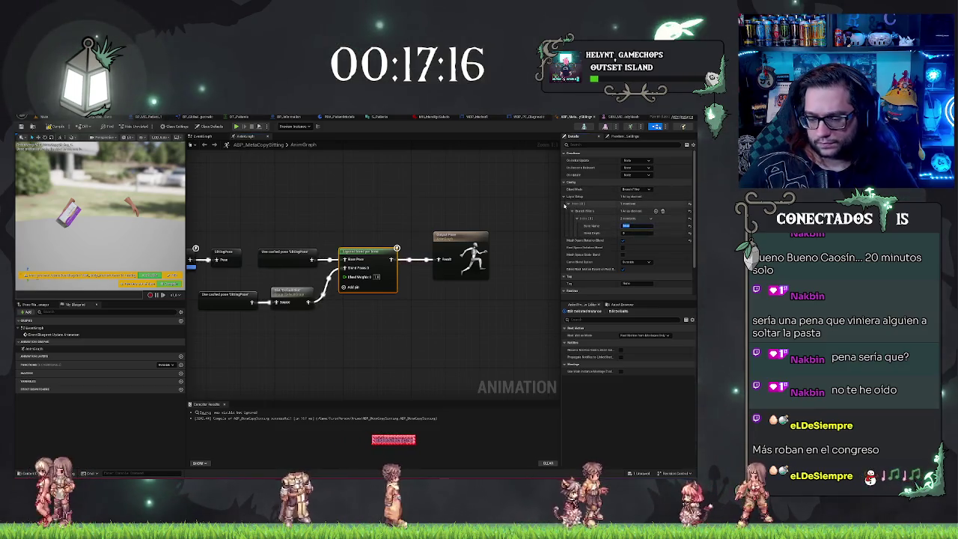
text(neck_0)
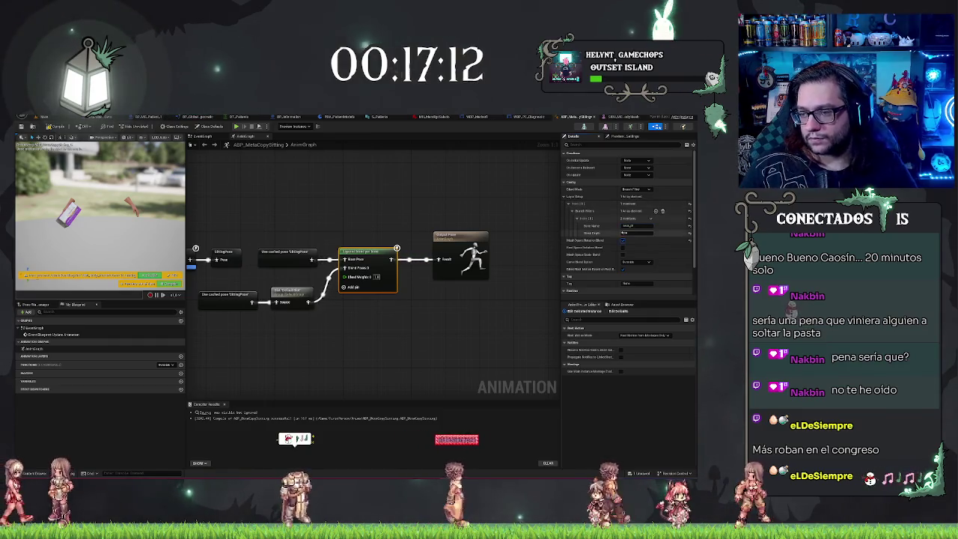
click(521, 302)
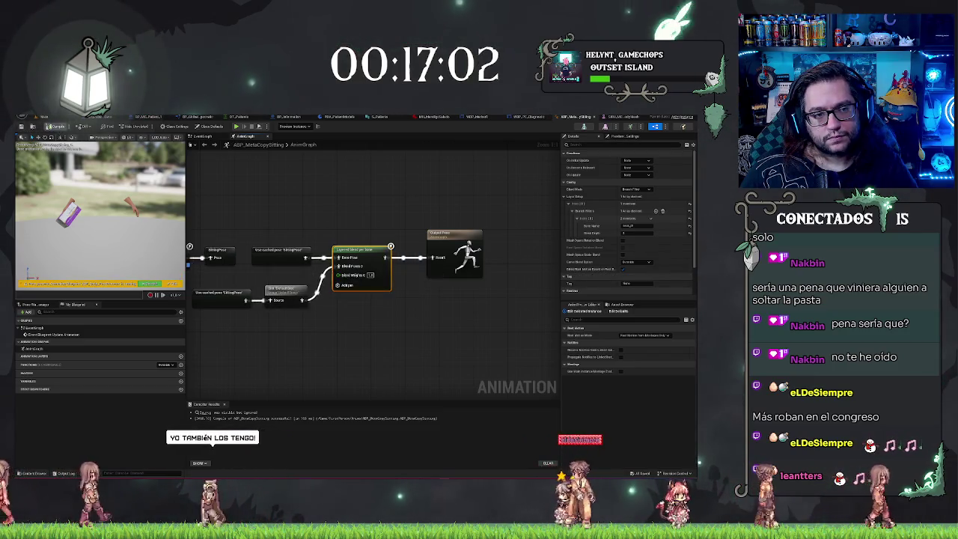
click(46, 117)
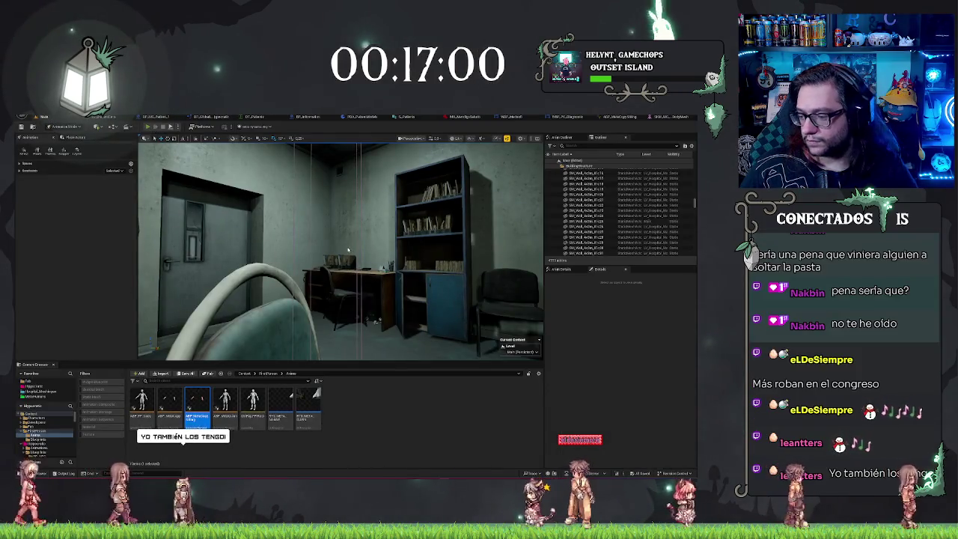
Play-test the level, using the desk computer and inspecting the patient with a free camera.
key(alt+p)
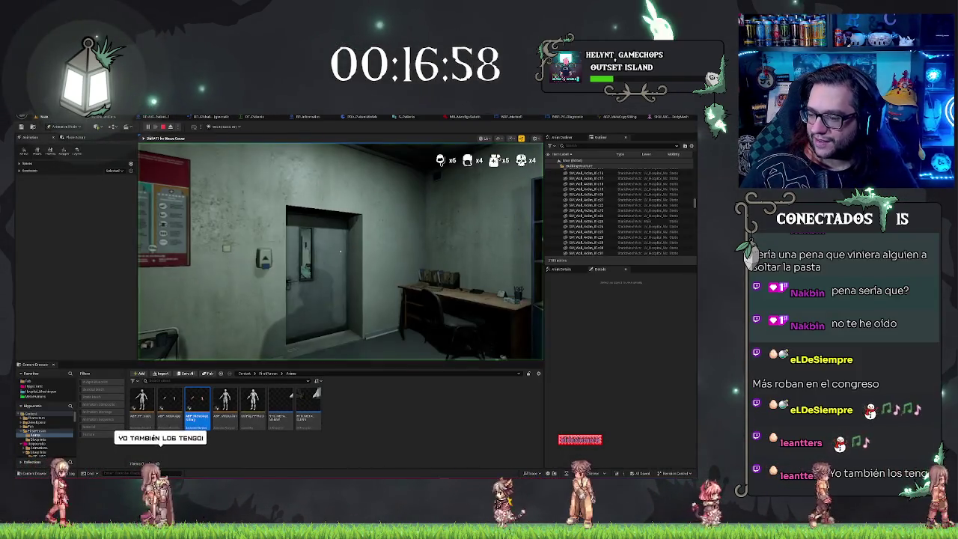
key(w)
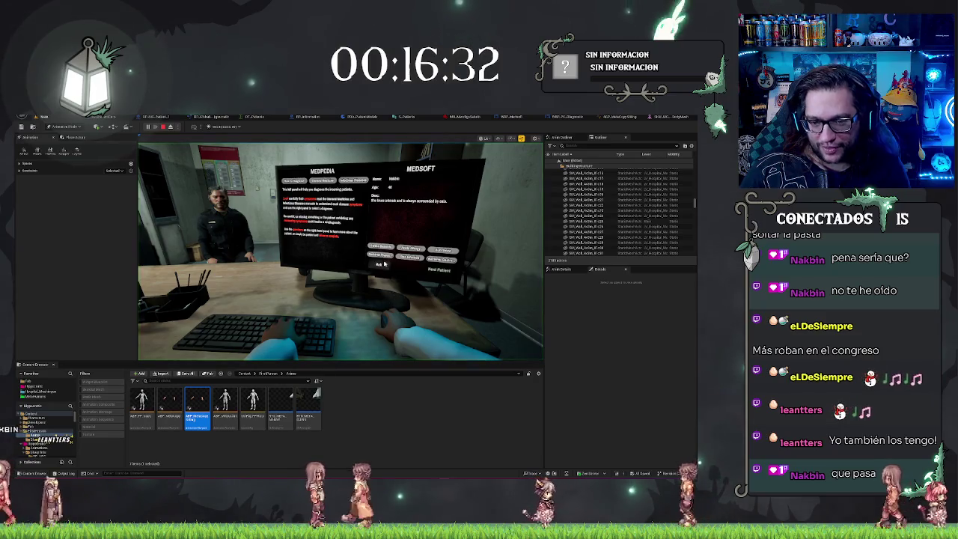
key(e)
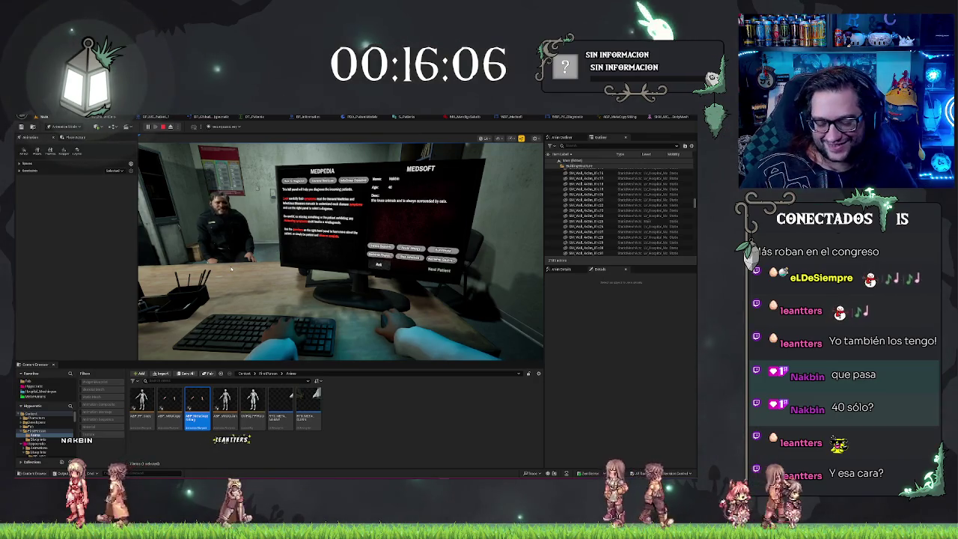
key(F8)
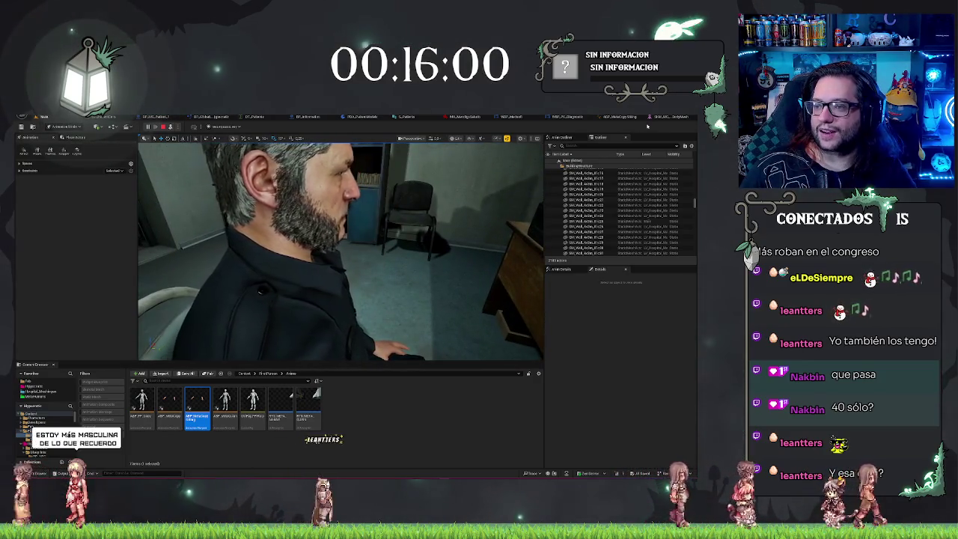
Stop the play test and return to the ABP_MetaCopySitting AnimGraph.
click(163, 128)
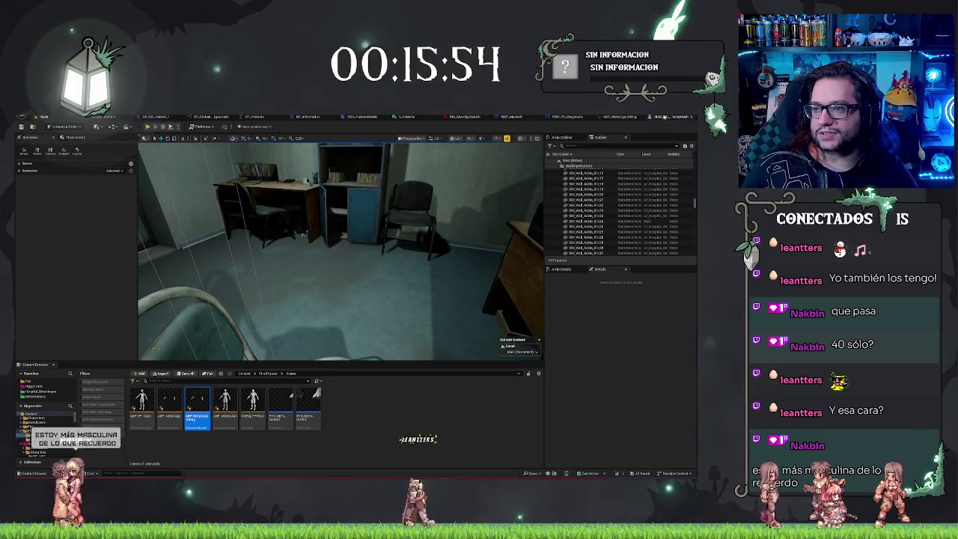
click(664, 117)
click(630, 118)
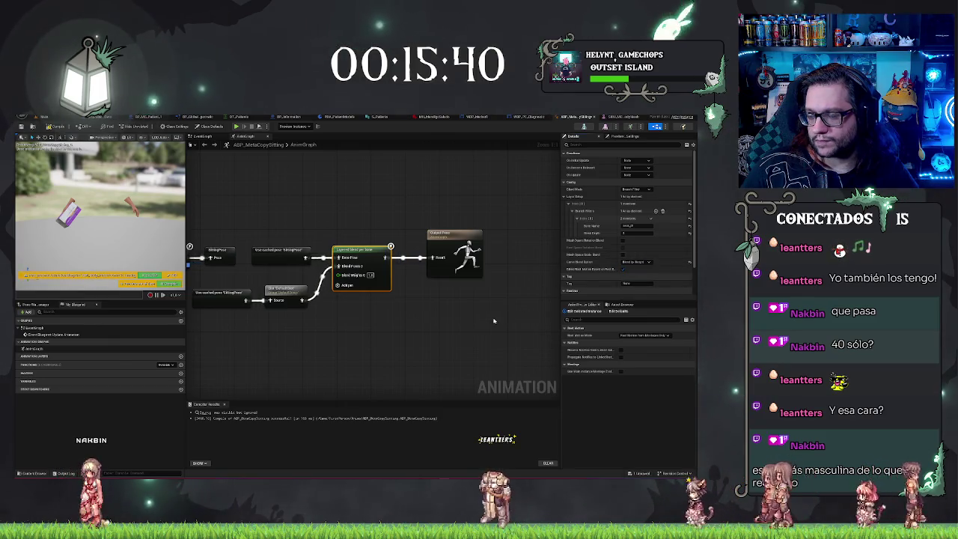
Set the Layered Blend per Bone node's Curve Blend Option to Blend by Weight.
drag(299, 337, 273, 331)
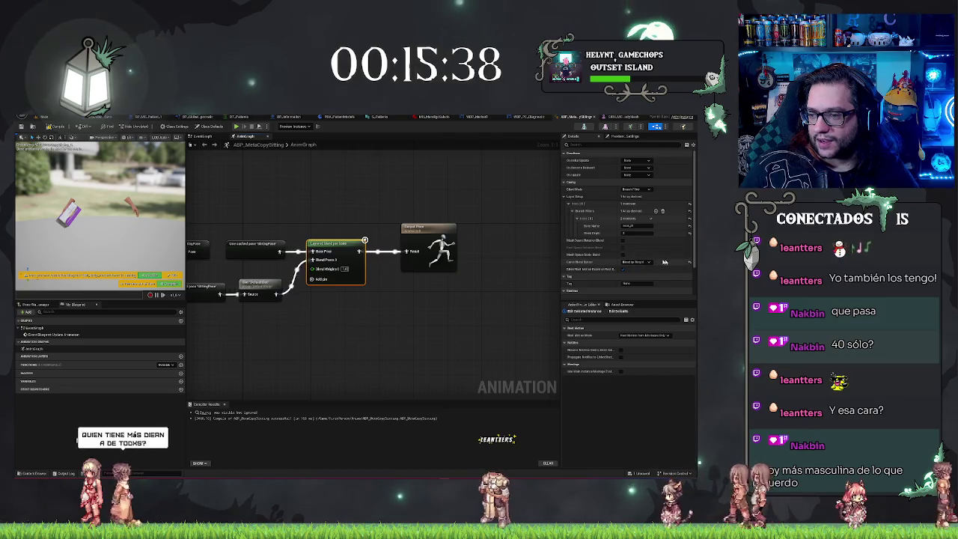
click(637, 262)
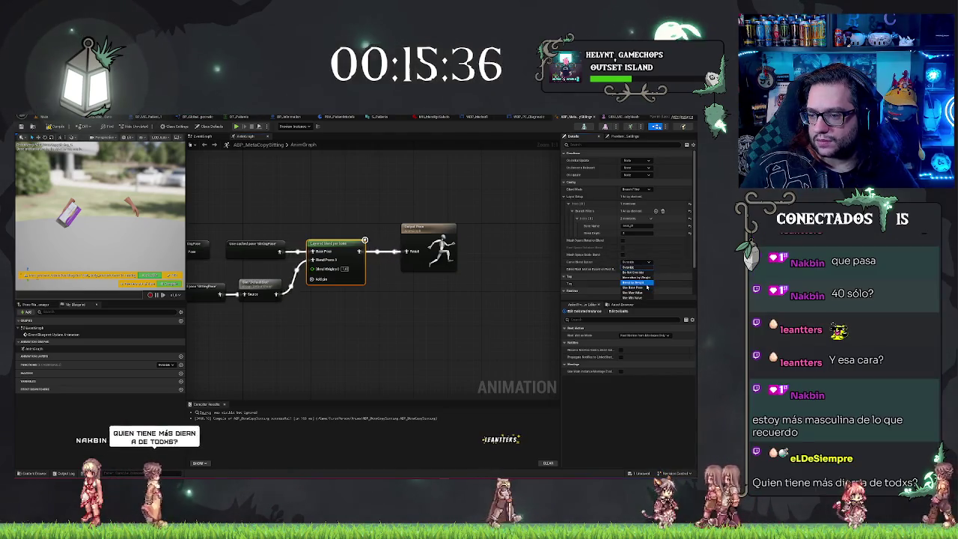
click(645, 283)
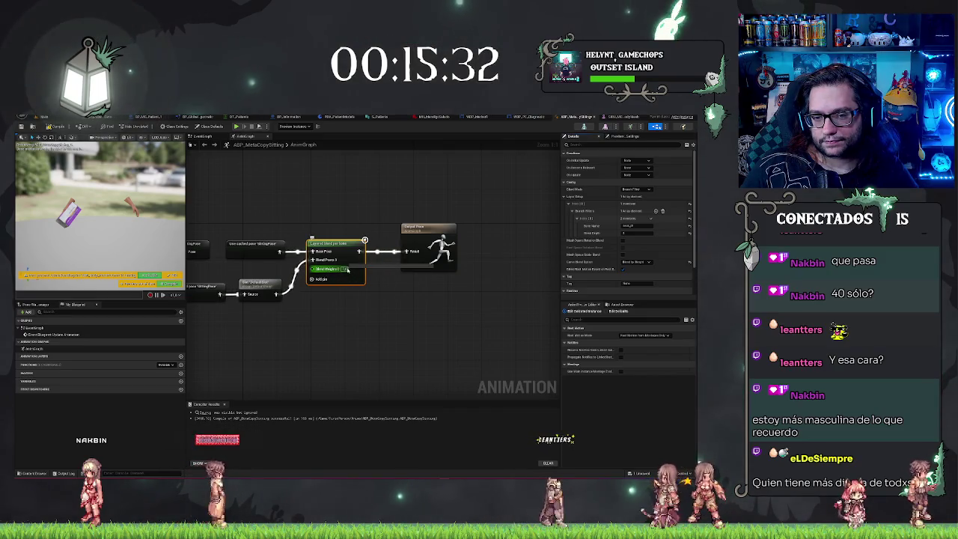
drag(339, 315, 368, 354)
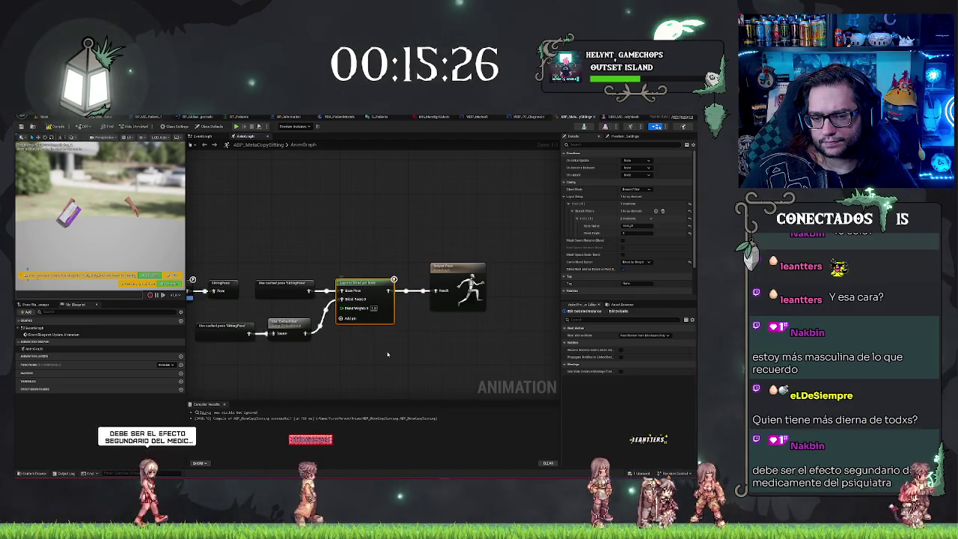
click(635, 262)
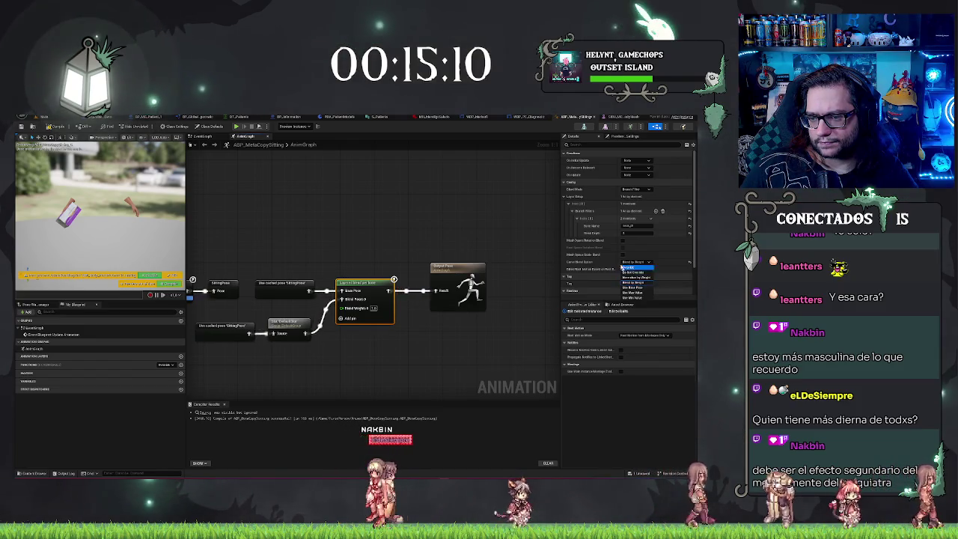
click(621, 268)
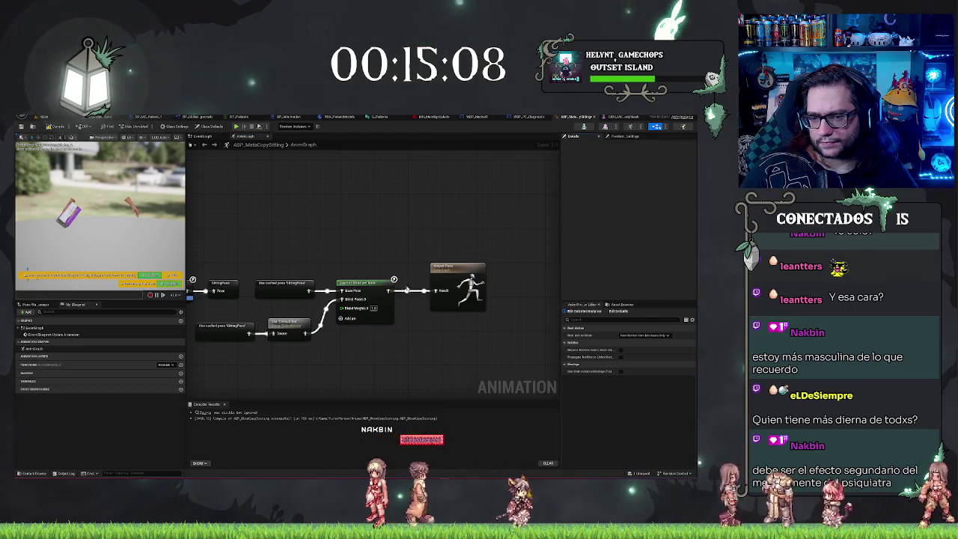
click(373, 282)
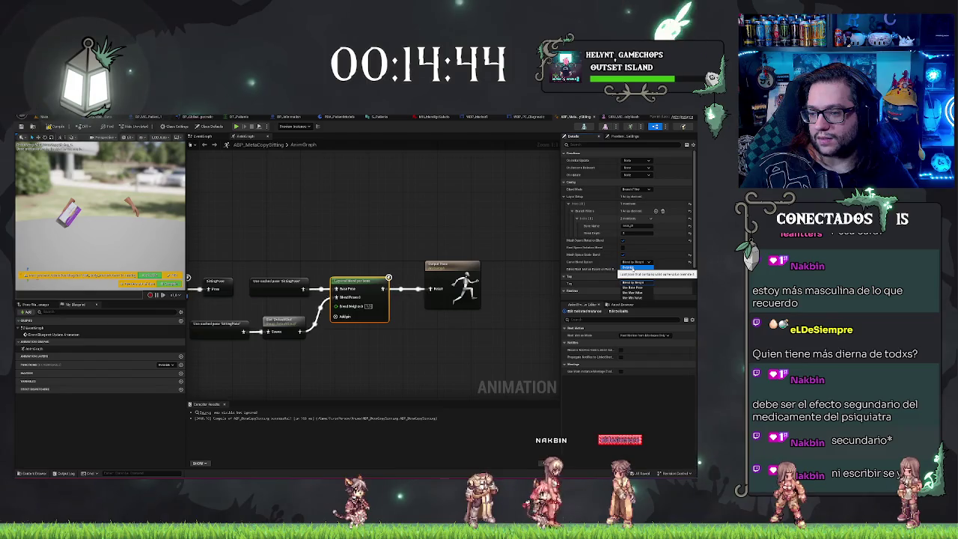
click(473, 217)
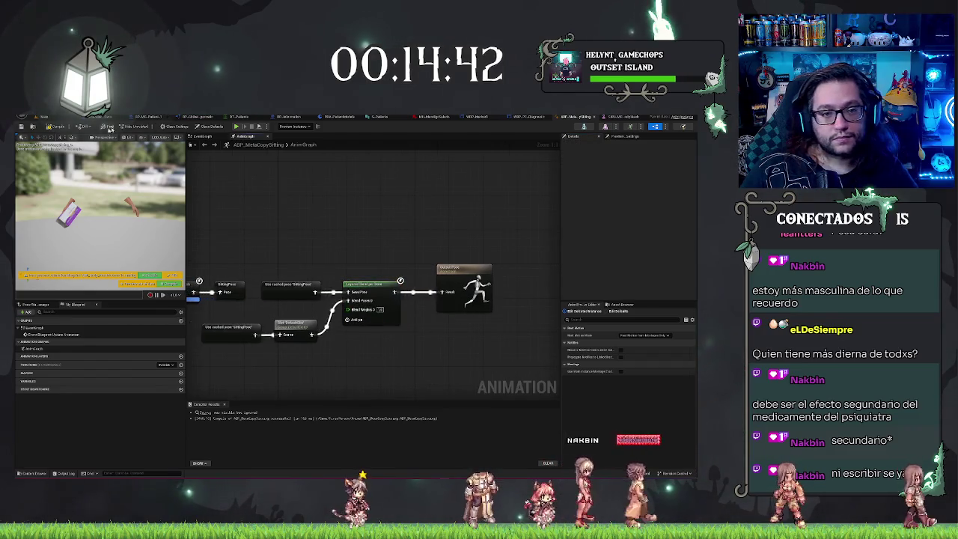
click(44, 116)
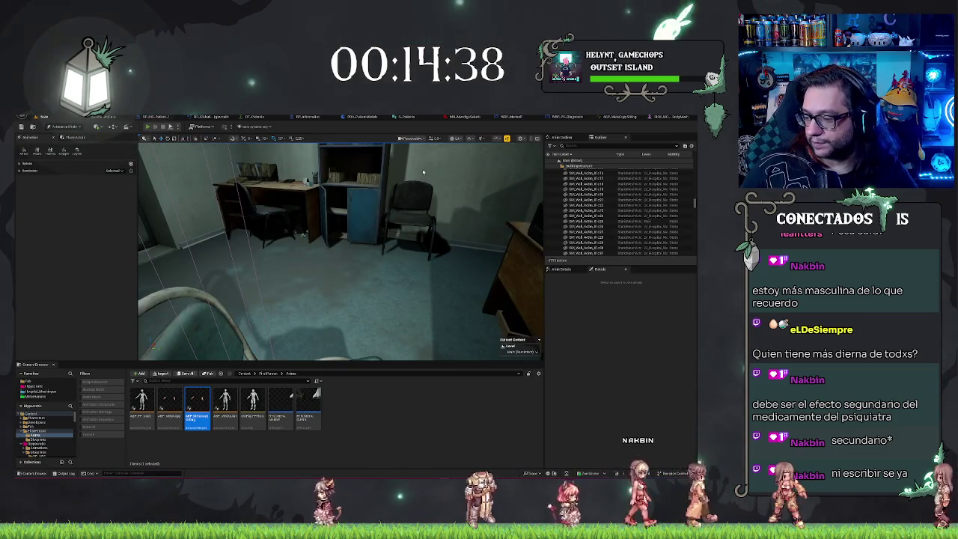
Play-test the hospital level to check the seated patient NPC, then stop the session.
key(alt+p)
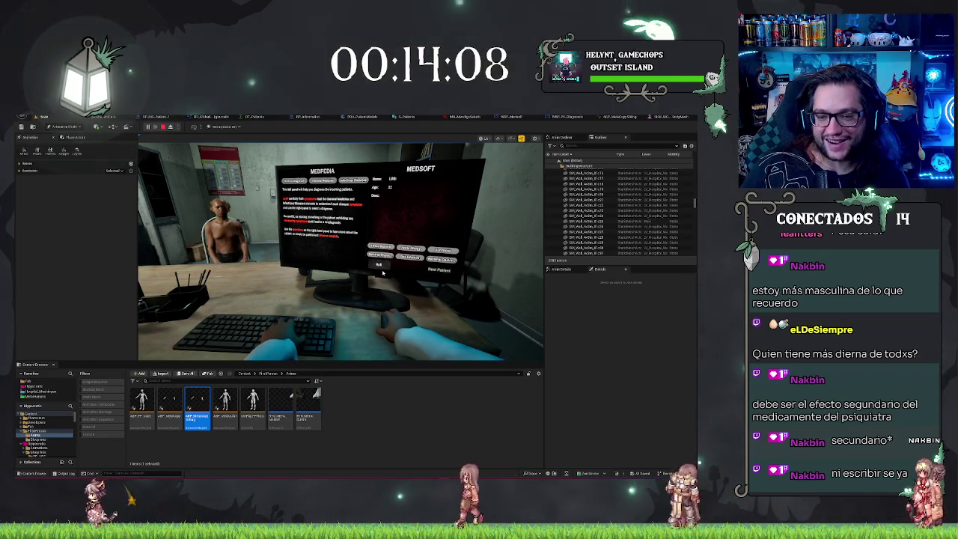
key(Escape)
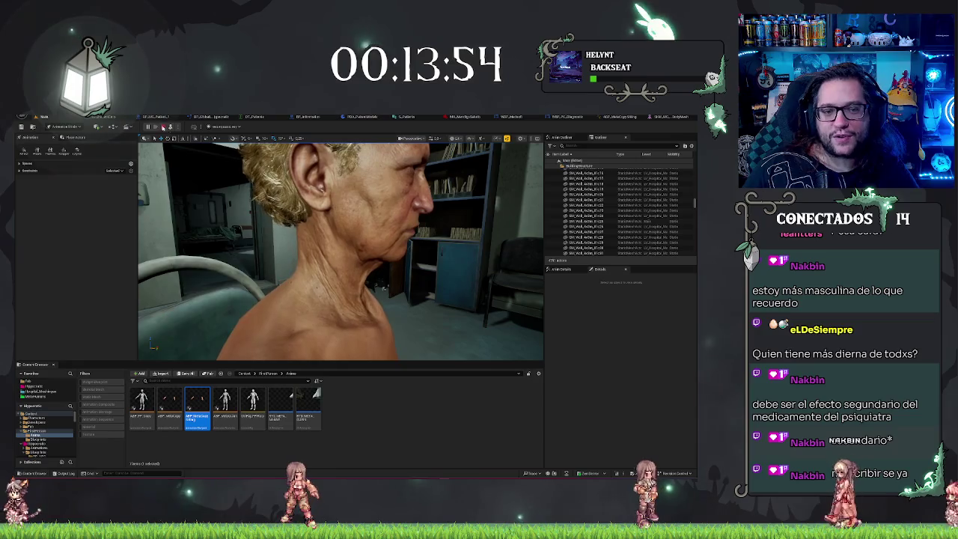
click(163, 127)
click(403, 415)
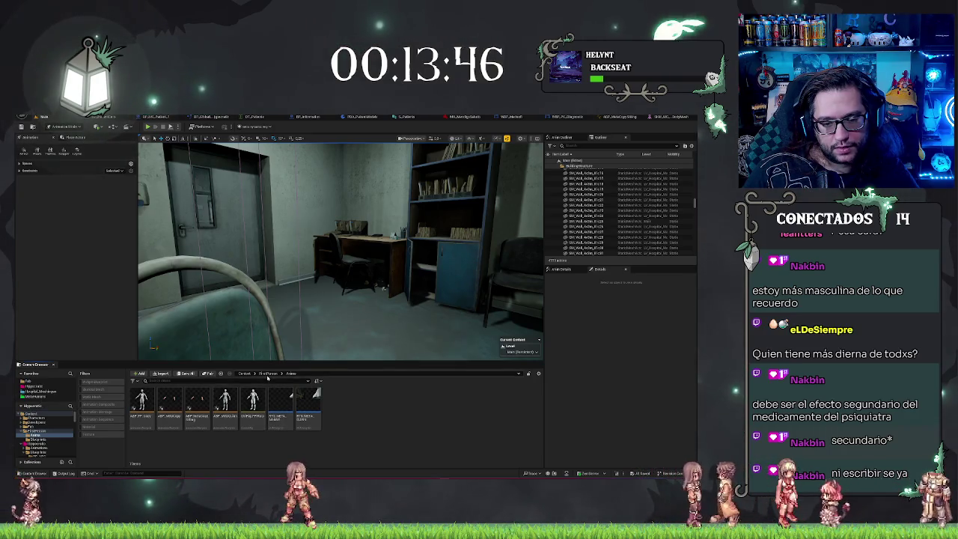
Open the Hipocratic folder and search it for 'cab' to list the face assets.
click(344, 373)
key(Escape)
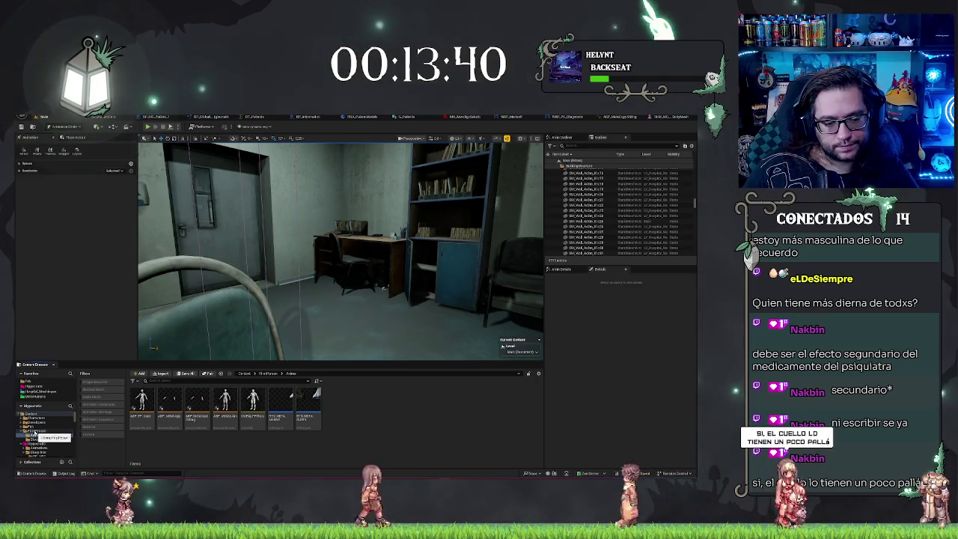
click(34, 386)
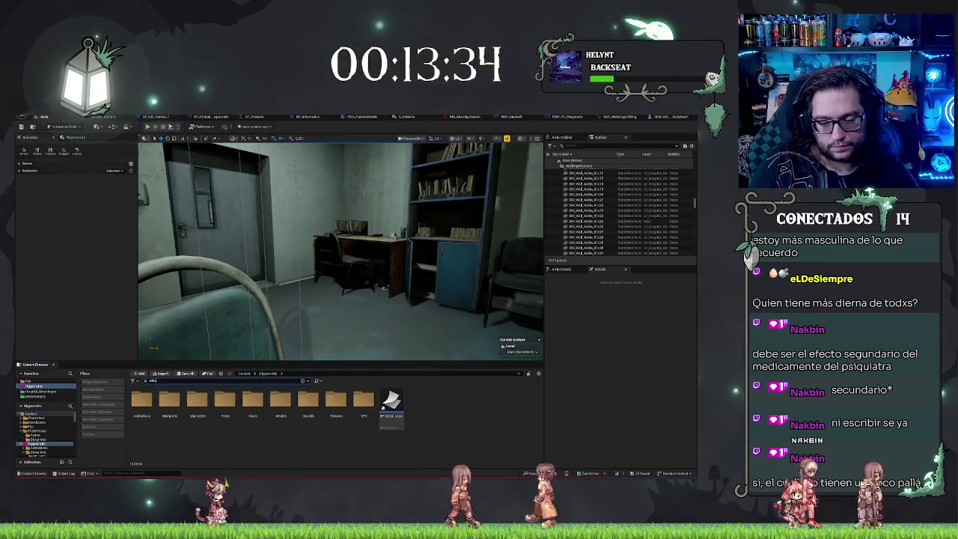
text(cab)
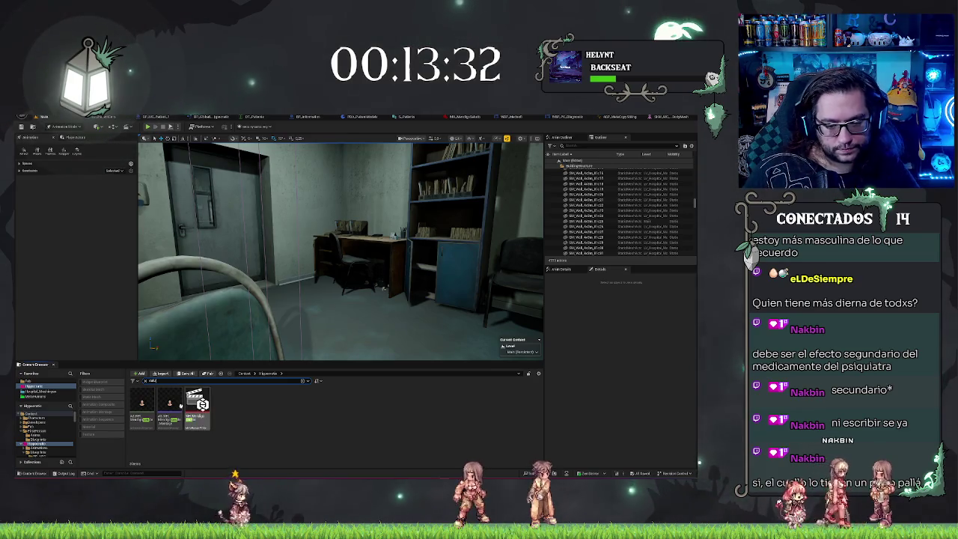
right_click(168, 403)
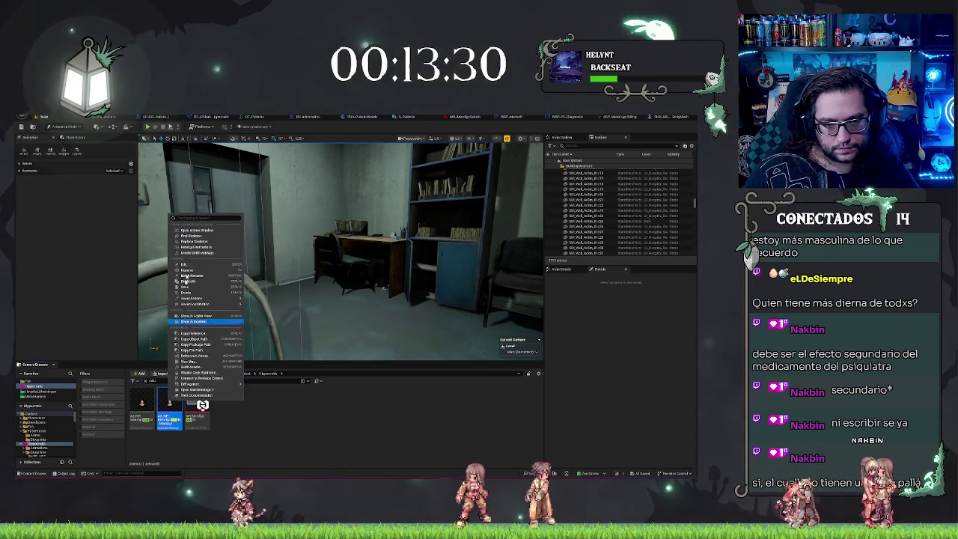
key(Escape)
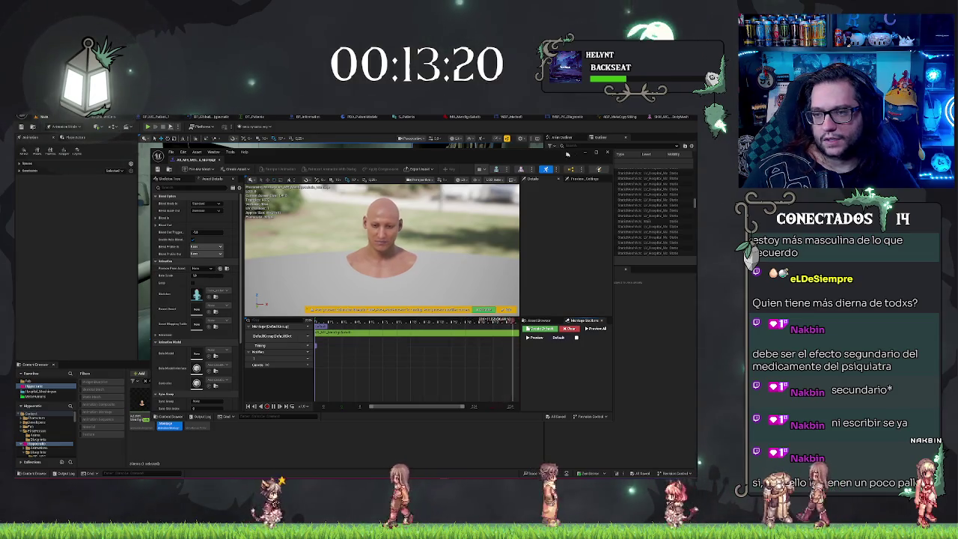
Close the montage and preview the first face animation sequence from several angles, then close it.
click(608, 153)
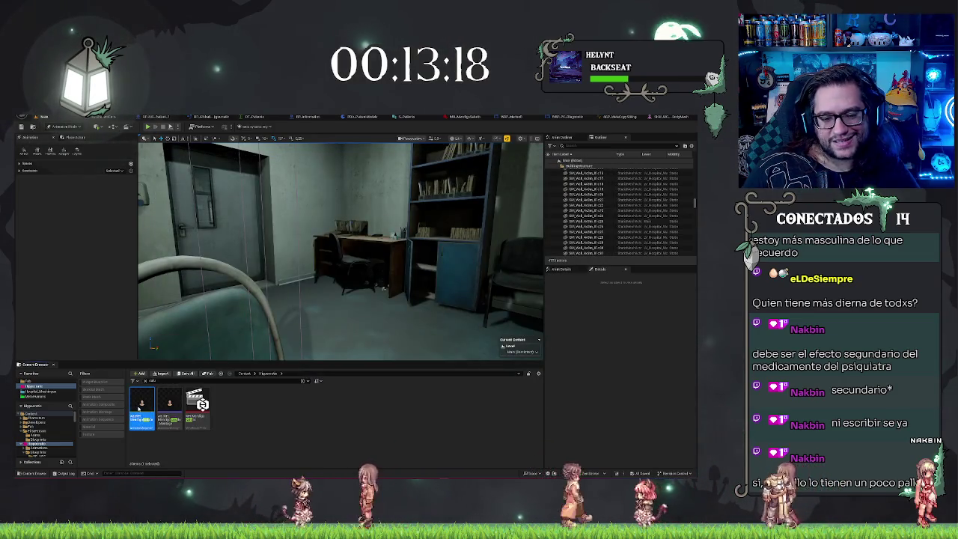
double_click(142, 404)
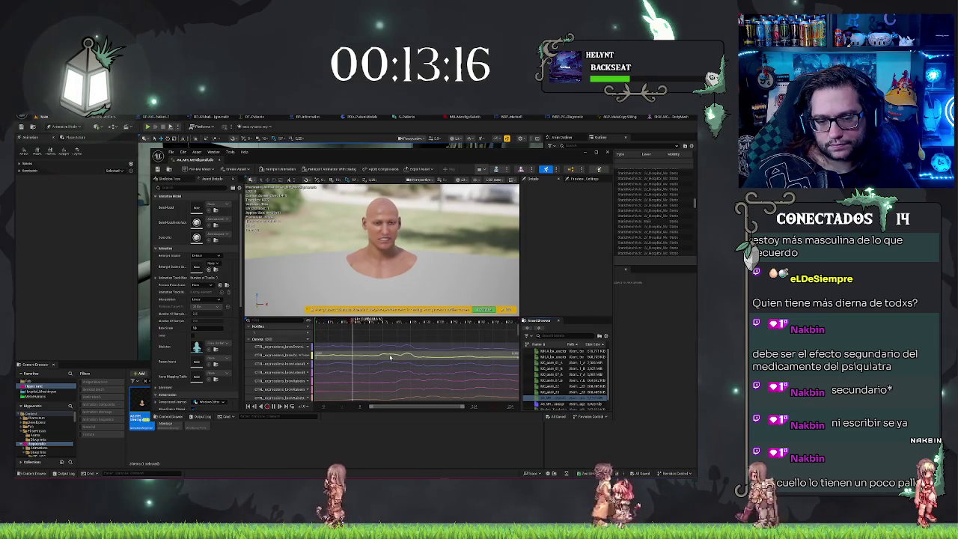
drag(518, 329, 518, 395)
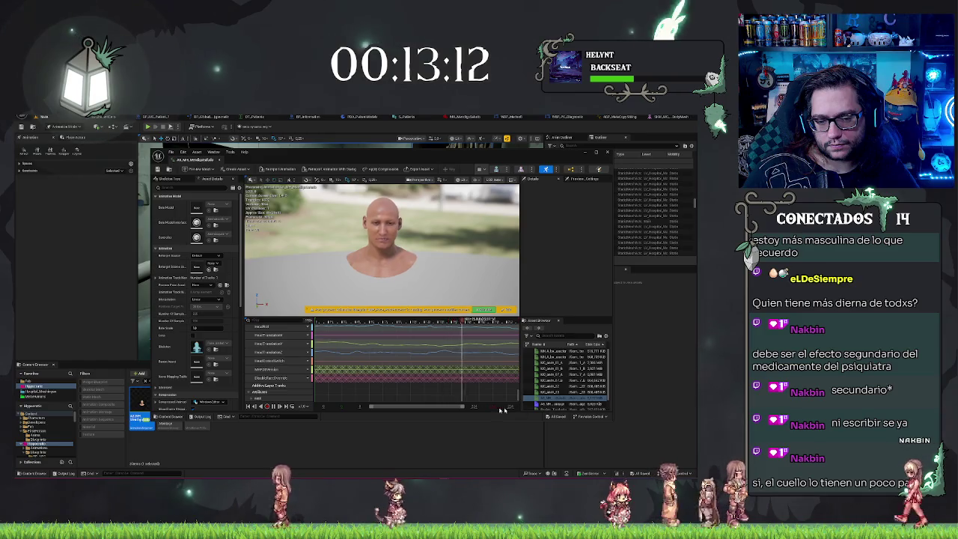
scroll(291, 360, up, 3)
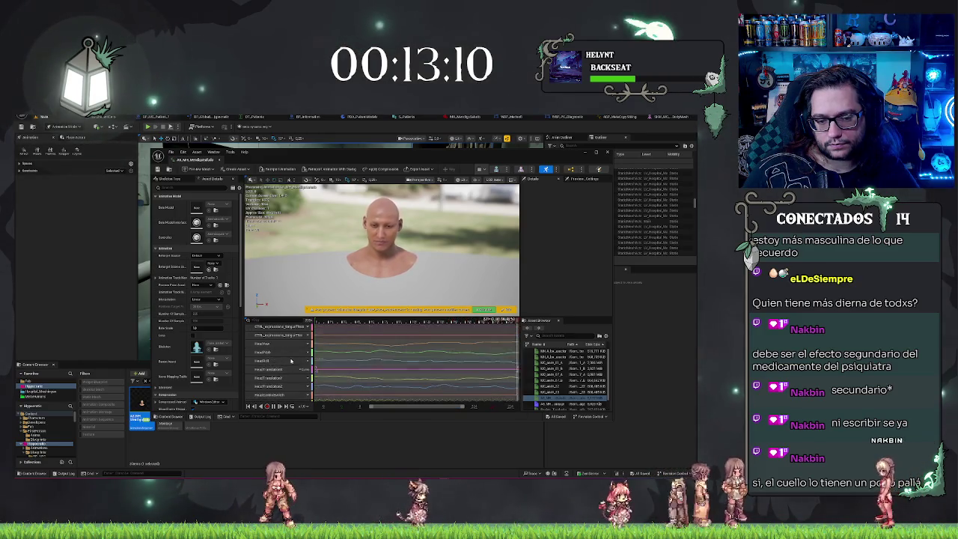
scroll(280, 348, down, 3)
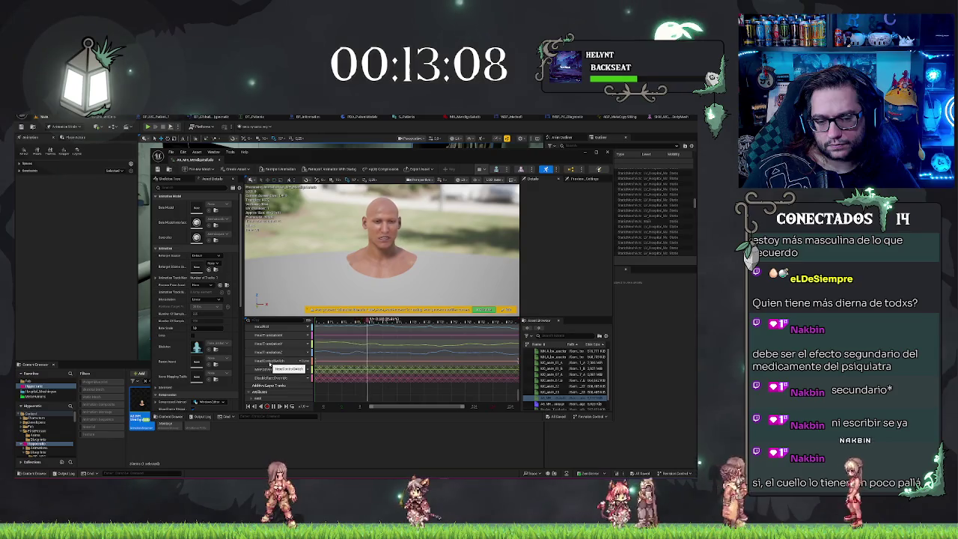
scroll(271, 365, up, 1)
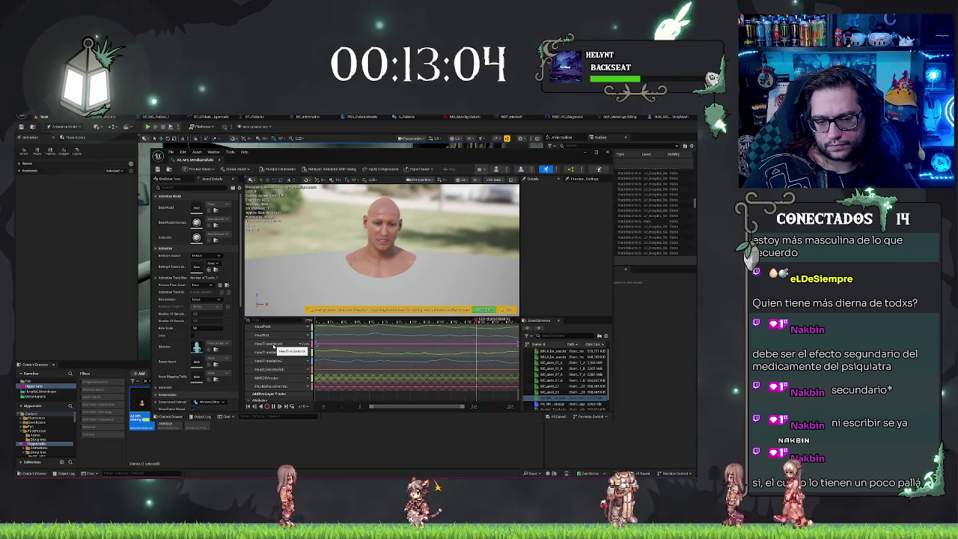
drag(419, 254, 375, 260)
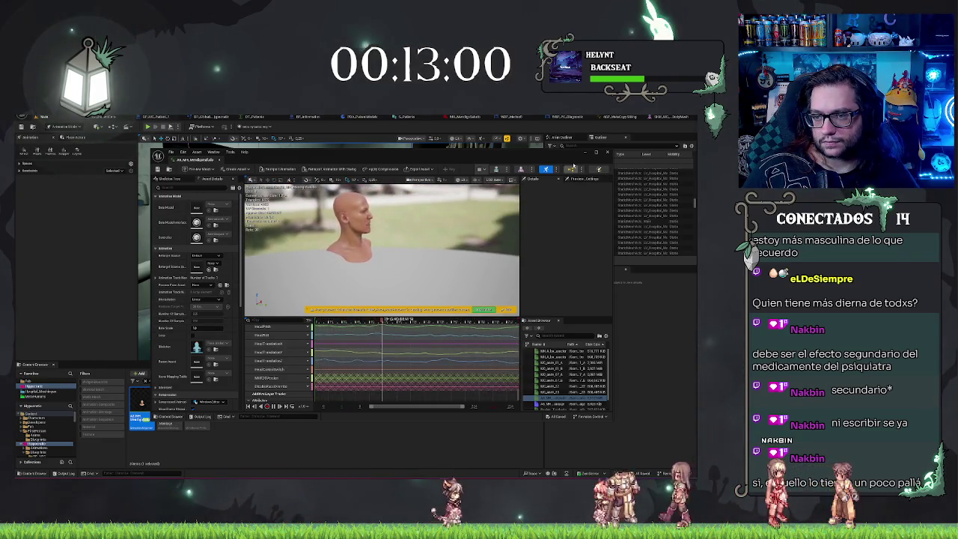
drag(390, 240, 389, 258)
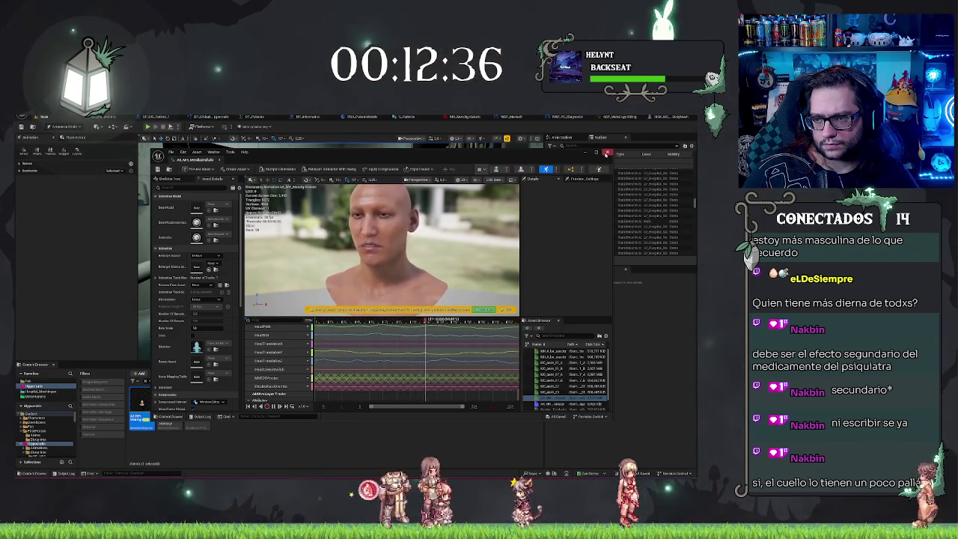
click(606, 153)
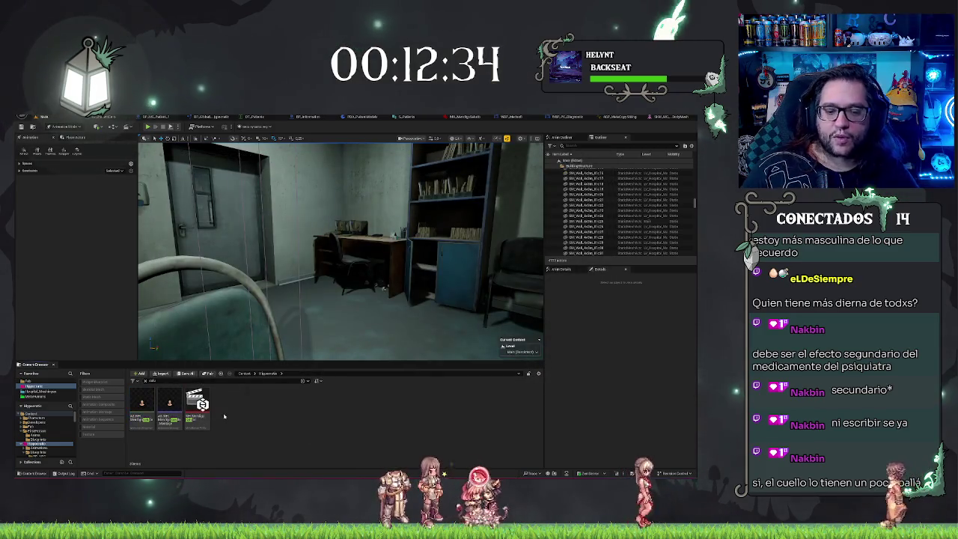
Open the face performance asset and check its control rig list without changing it.
double_click(196, 402)
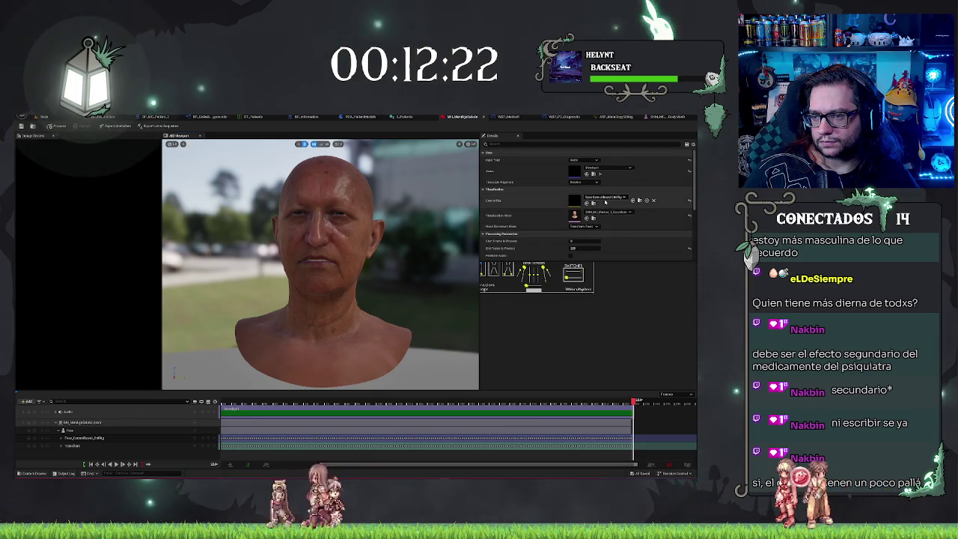
click(604, 198)
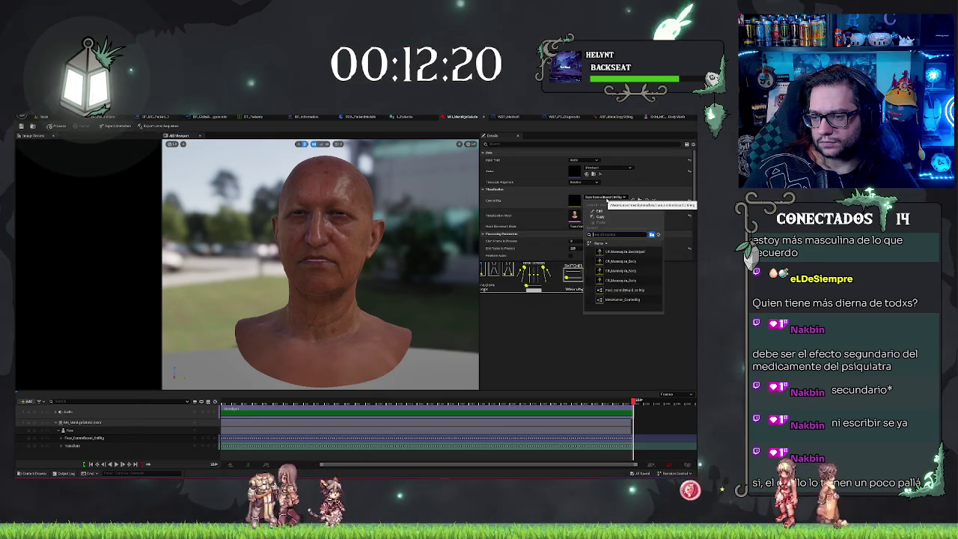
click(607, 200)
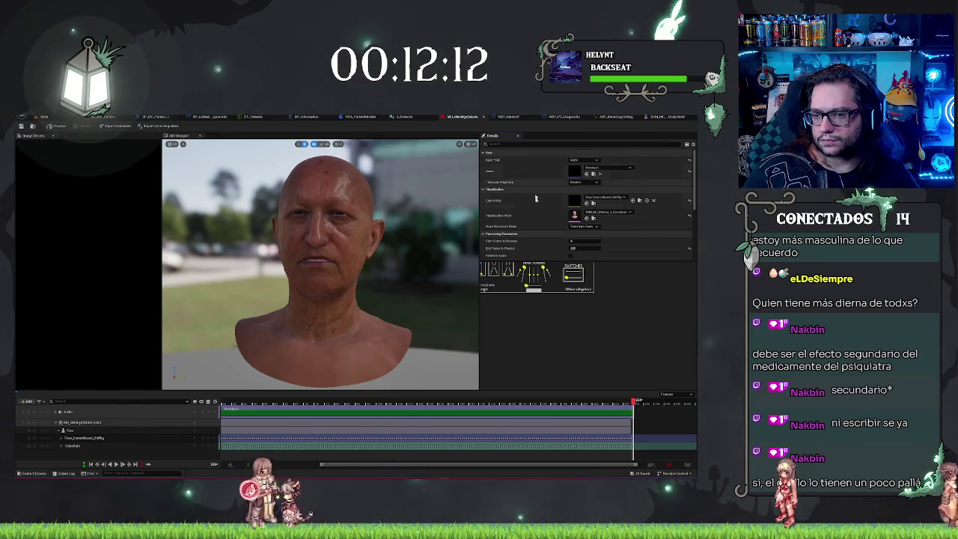
Scroll through the performance Details and open the Head Movement Mode dropdown.
scroll(539, 217, down, 3)
scroll(542, 234, up, 3)
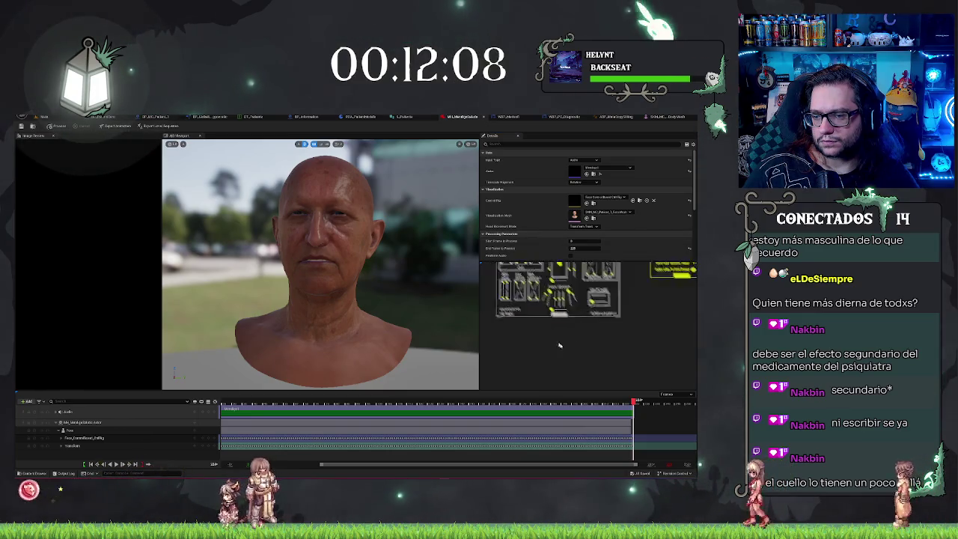
scroll(520, 358, up, 3)
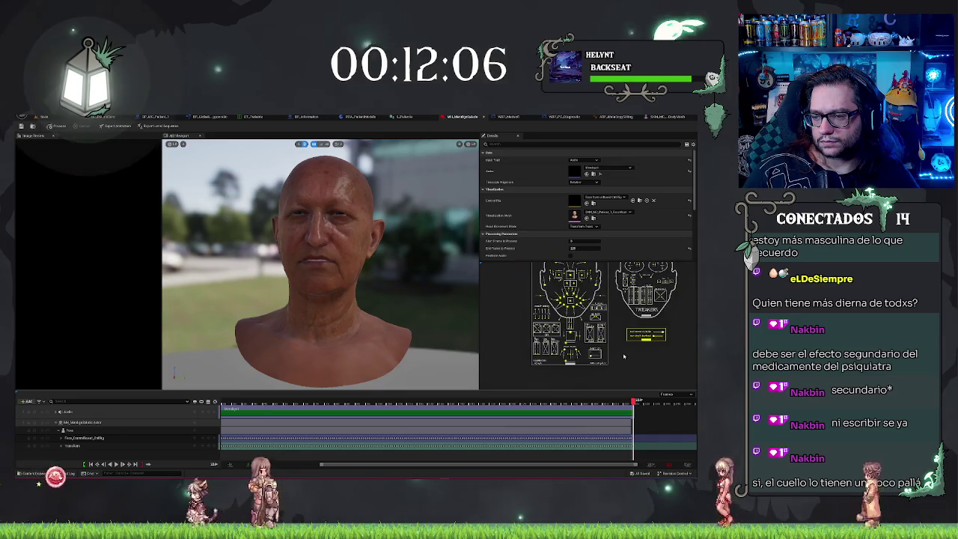
scroll(520, 358, down, 2)
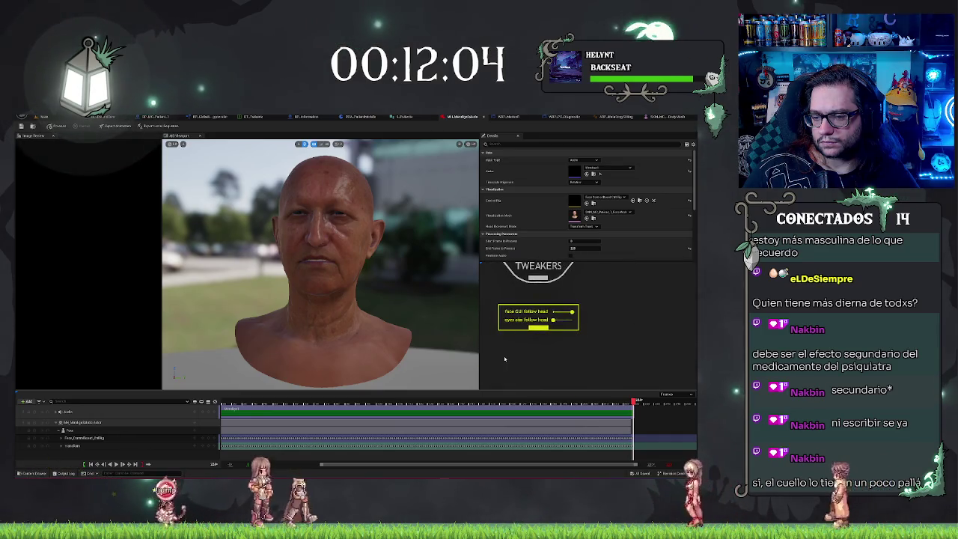
scroll(507, 357, down, 3)
scroll(669, 329, up, 4)
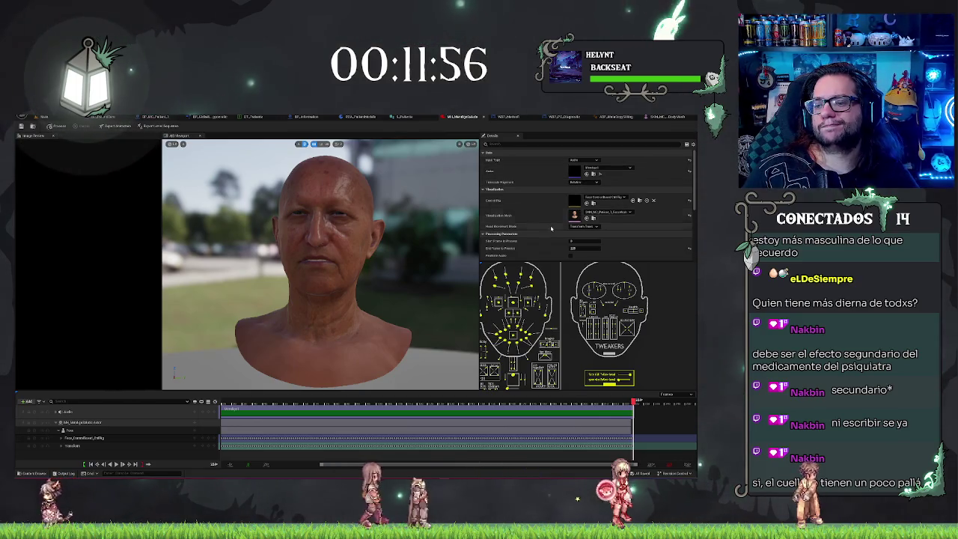
scroll(593, 213, down, 1)
click(595, 219)
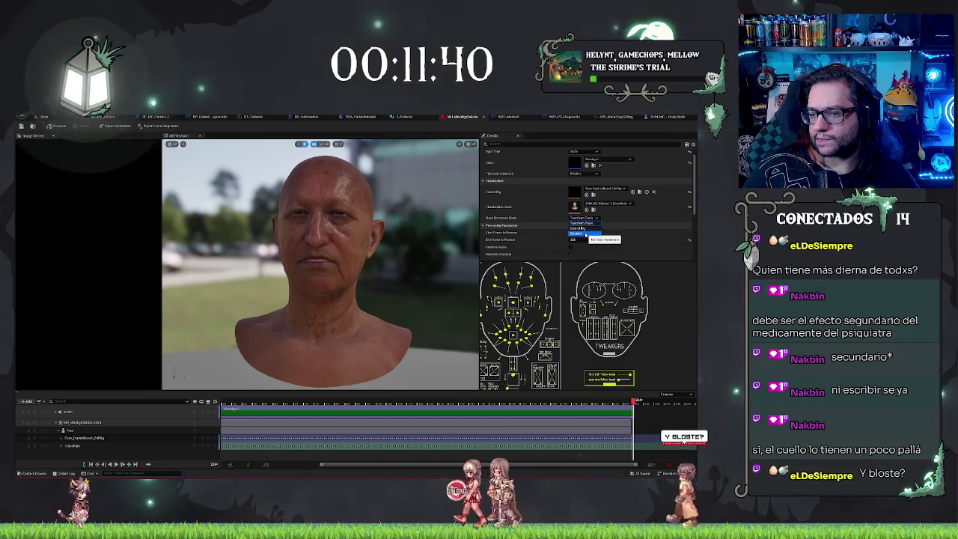
Keep Head Movement Mode on Transform Track, expand Processing Parameters, cancel the export, and select the Face track.
click(519, 227)
click(517, 234)
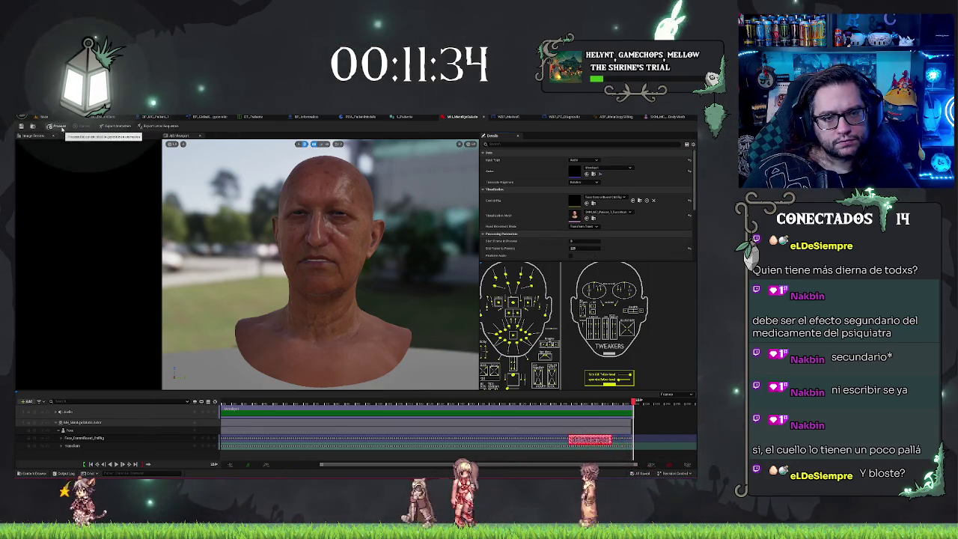
click(116, 126)
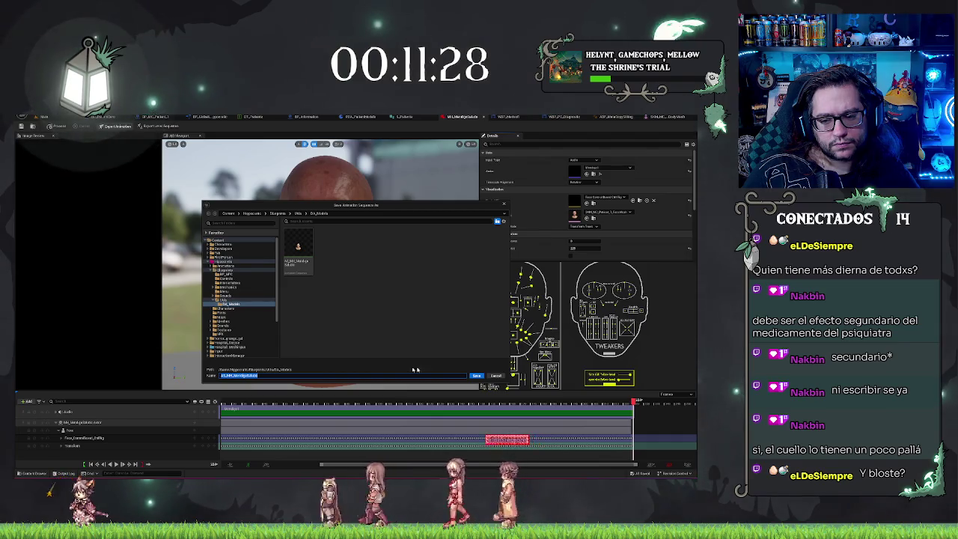
click(497, 376)
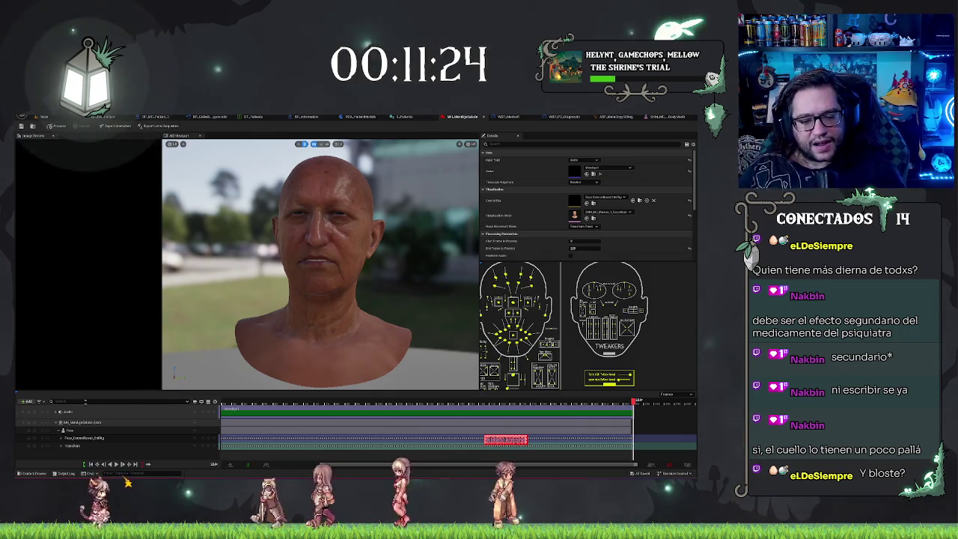
click(97, 431)
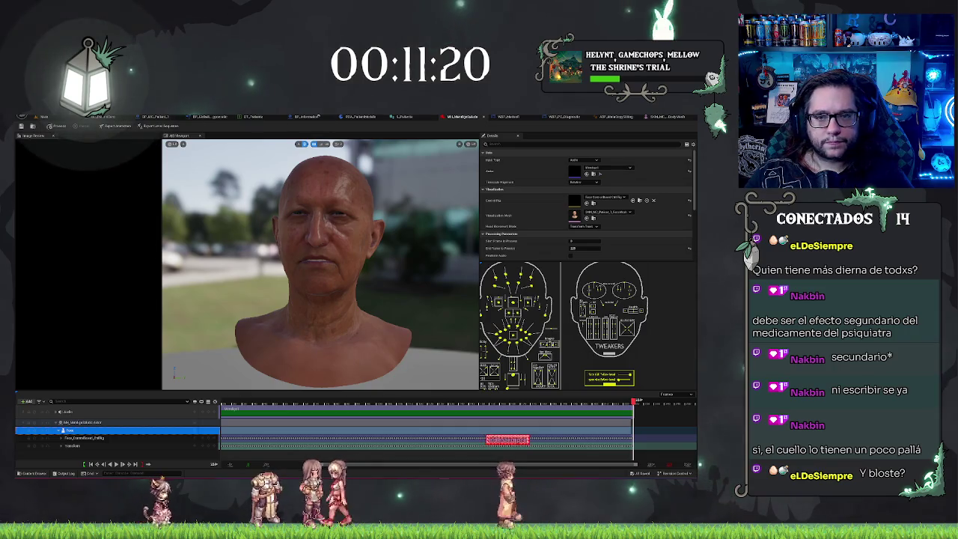
Close the performance editor and create a test MetaHuman Performance asset.
click(483, 118)
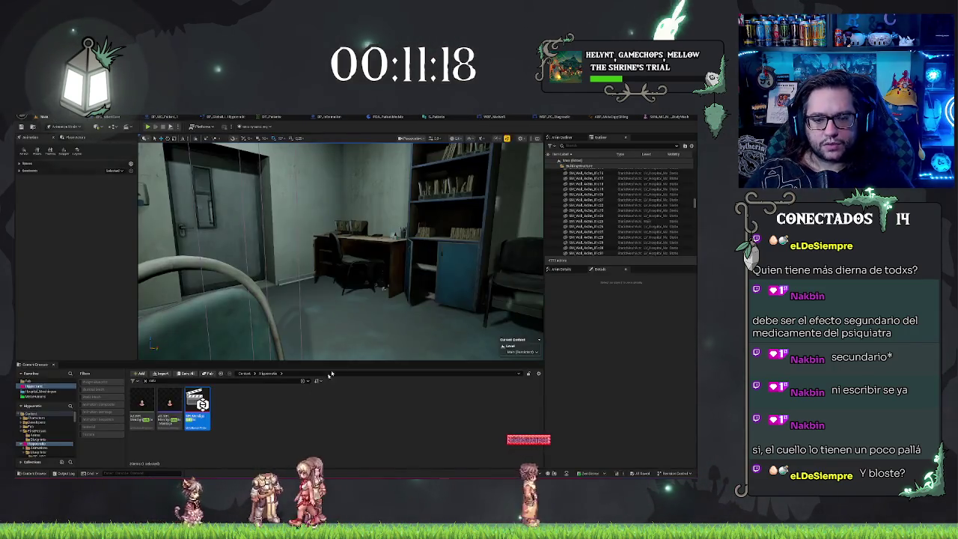
right_click(266, 424)
mouse_move(298, 345)
mouse_move(287, 371)
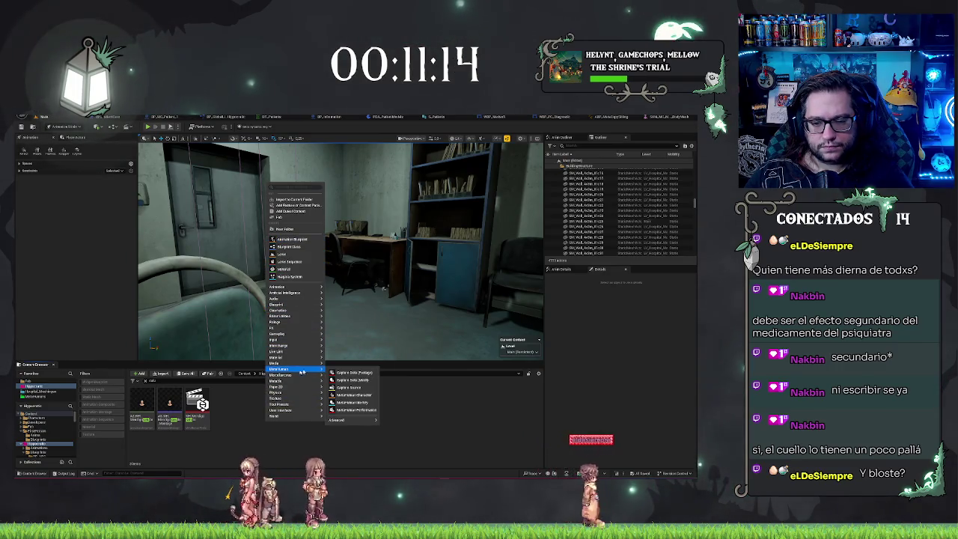
click(356, 411)
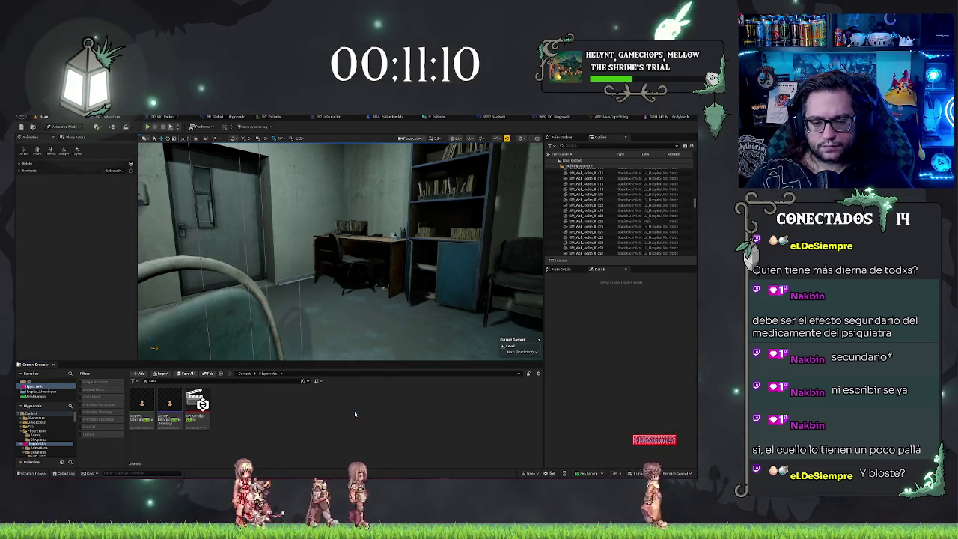
Create a MetaHuman Identity asset, then discard it.
right_click(356, 414)
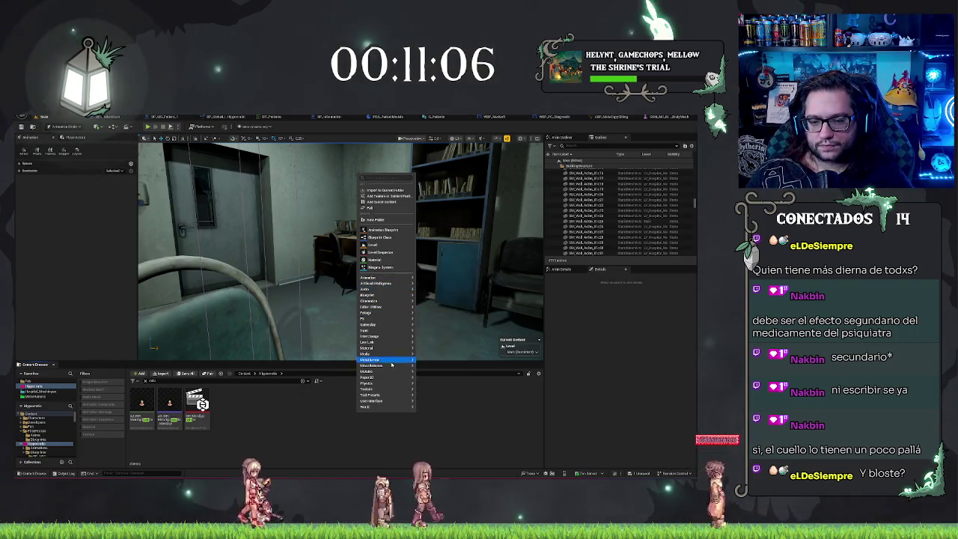
mouse_move(381, 324)
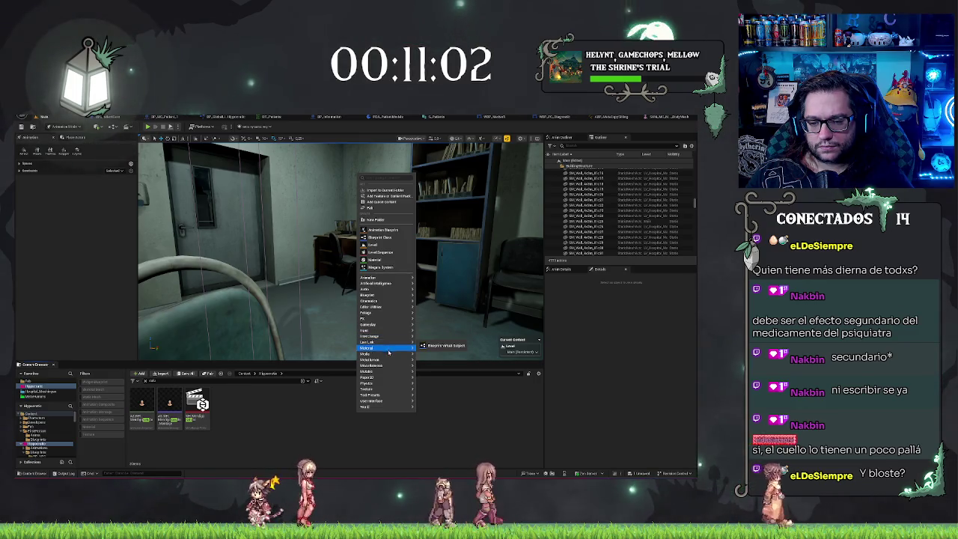
mouse_move(389, 361)
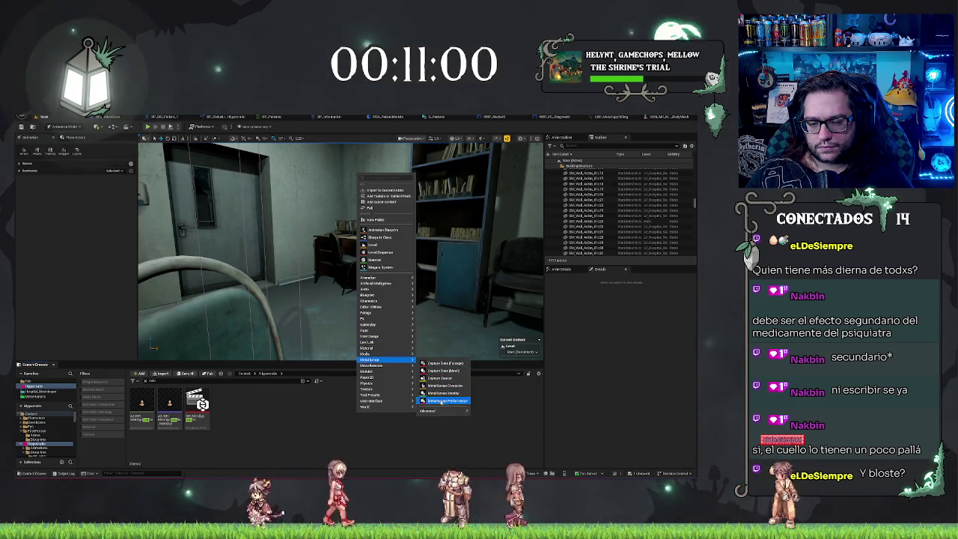
click(441, 394)
key(Escape)
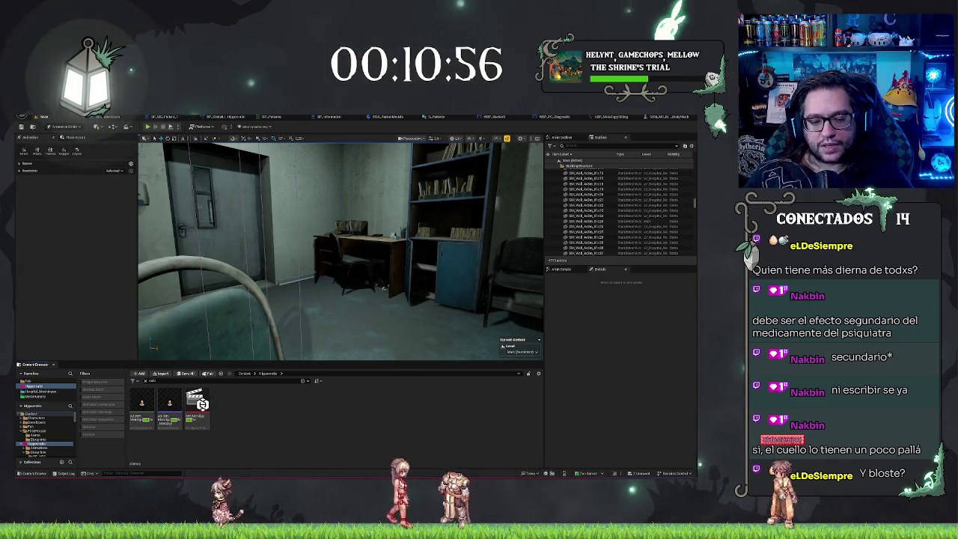
Show the sequence asset in its folder, then open the Fab folder from the content root.
right_click(198, 405)
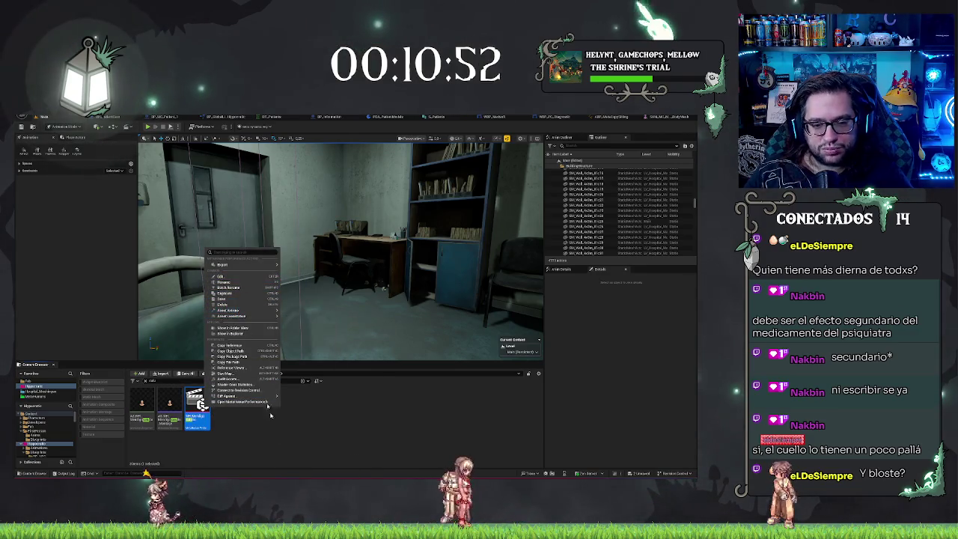
click(241, 330)
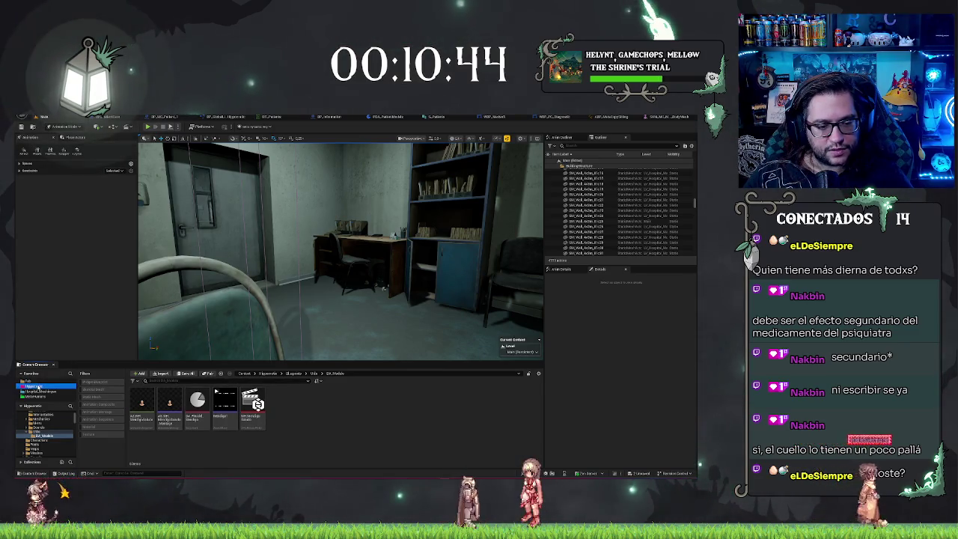
click(32, 382)
click(43, 425)
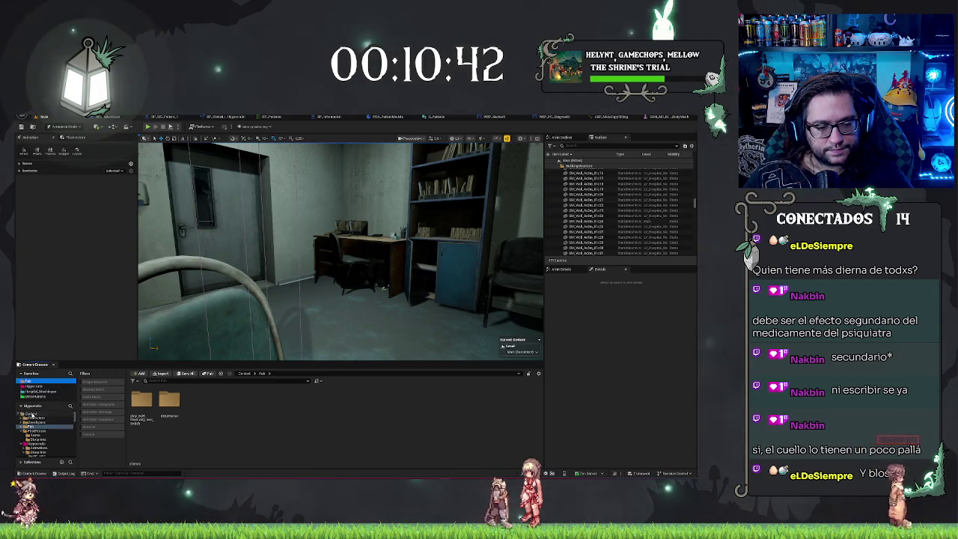
Delete the TEST performance and the other spare performance asset from Content.
click(32, 414)
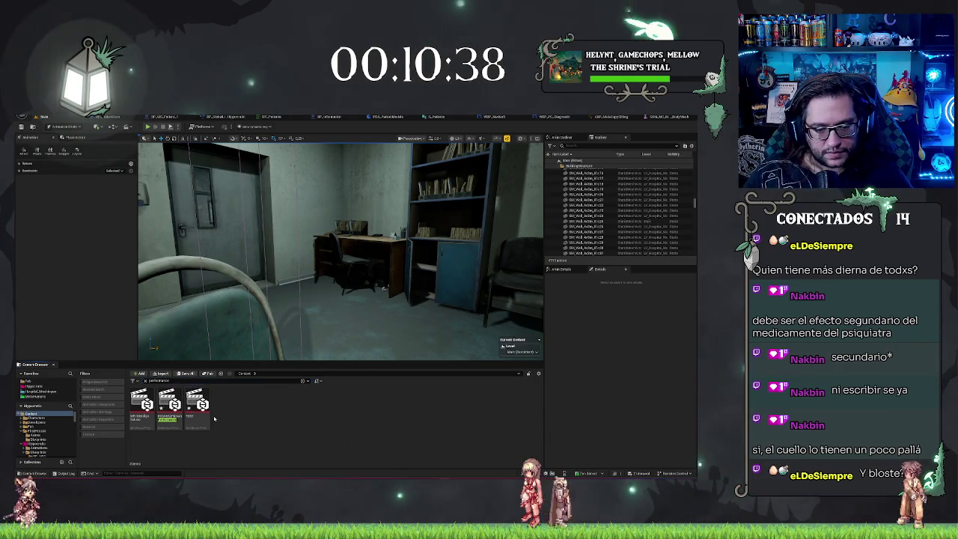
click(172, 422)
ctrl+click(202, 422)
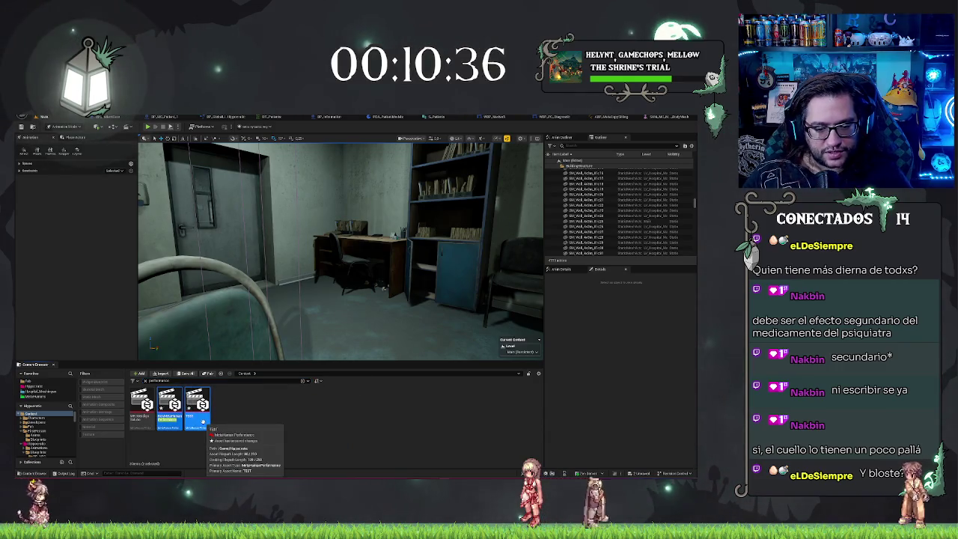
key(Delete)
click(314, 380)
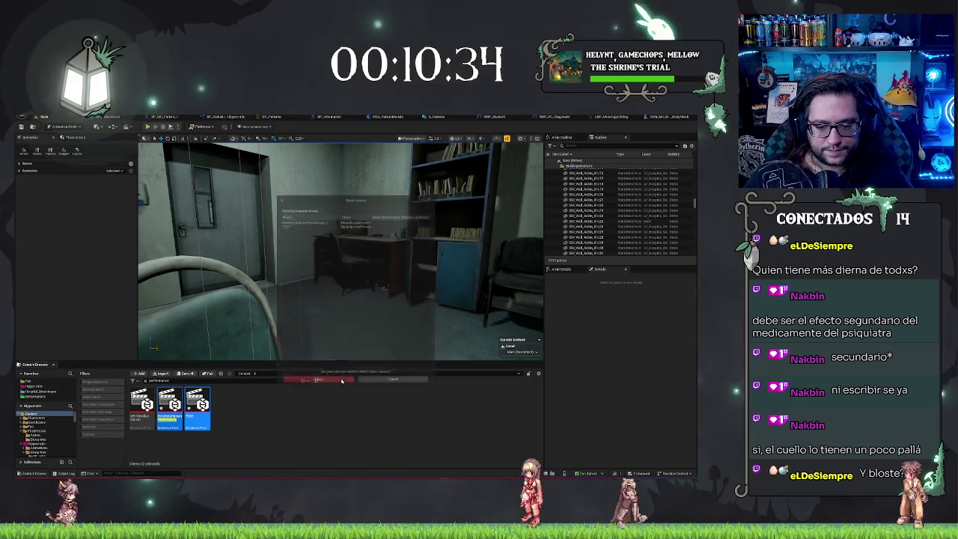
Create a new MetaHuman Performance asset in the UI_Modulo folder.
right_click(139, 410)
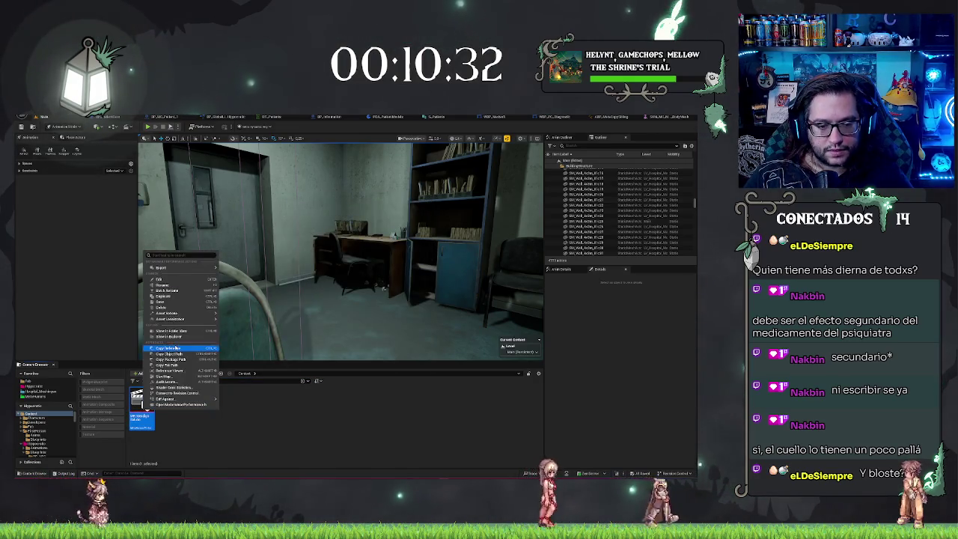
click(171, 332)
right_click(297, 404)
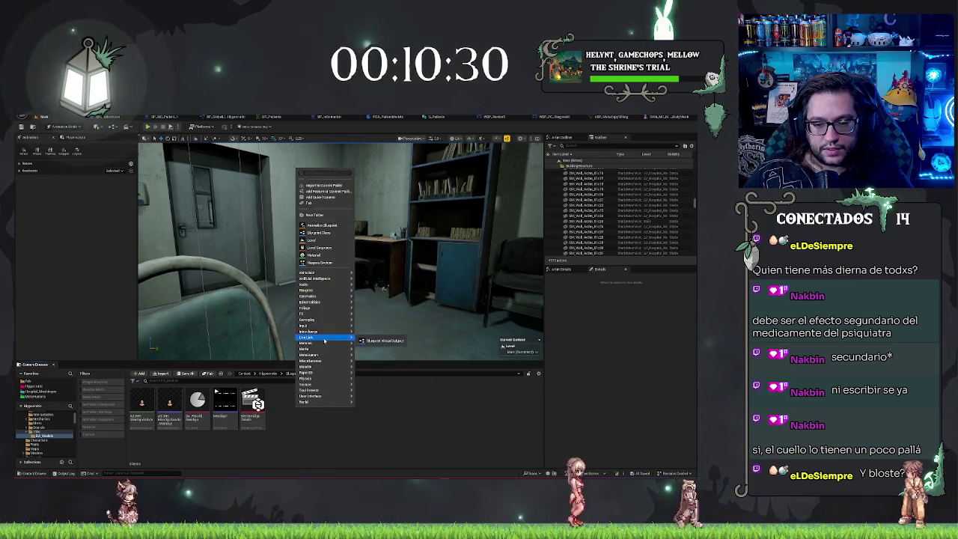
mouse_move(341, 355)
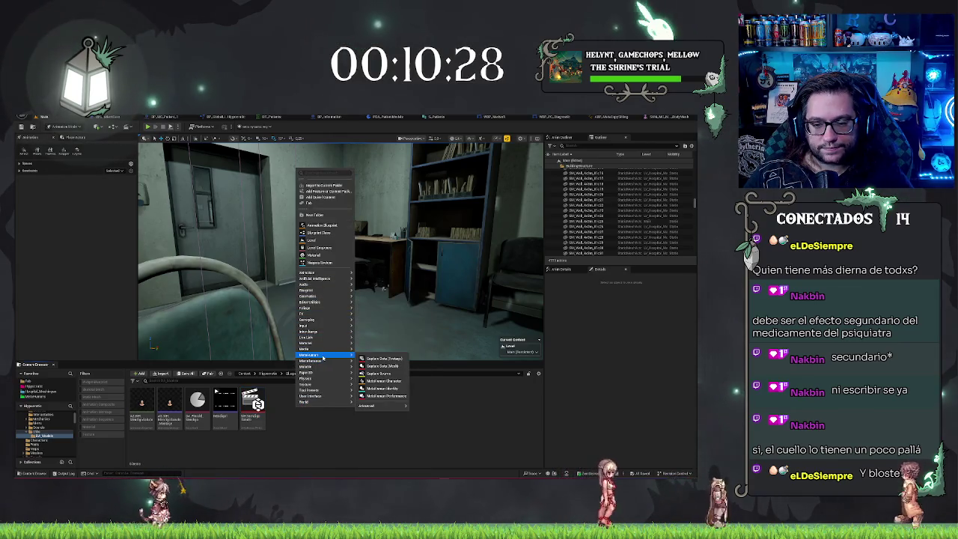
click(385, 382)
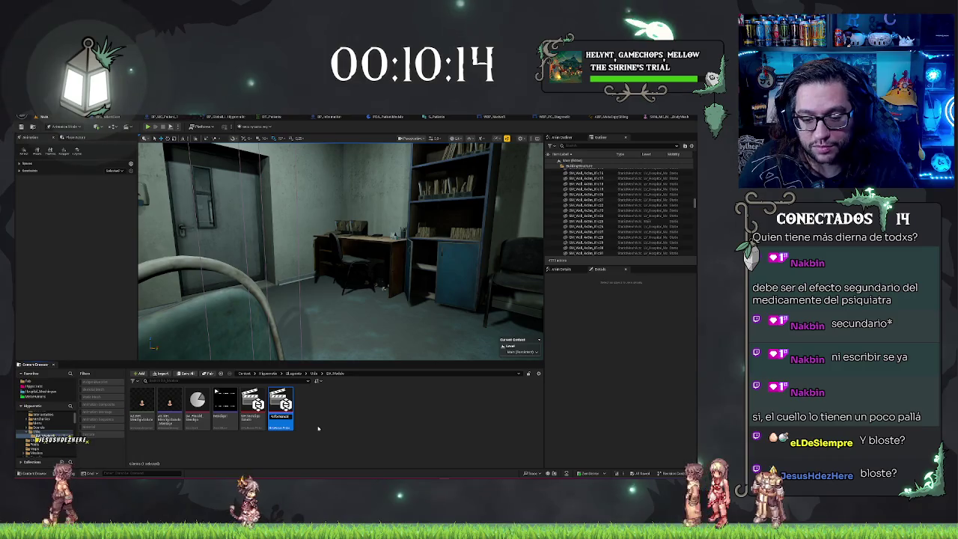
mouse_move(290, 408)
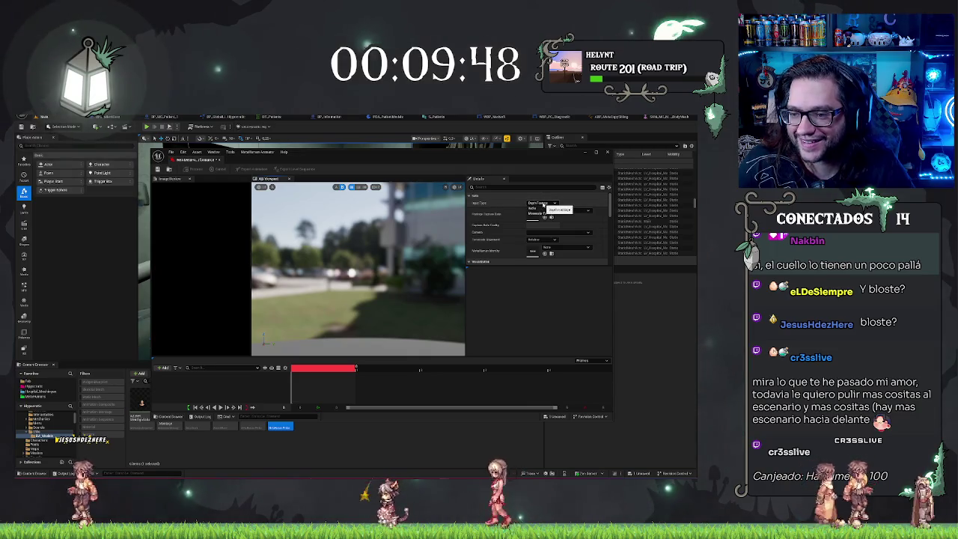
Change the performance's input type and dock the performance editor into the main window.
click(549, 208)
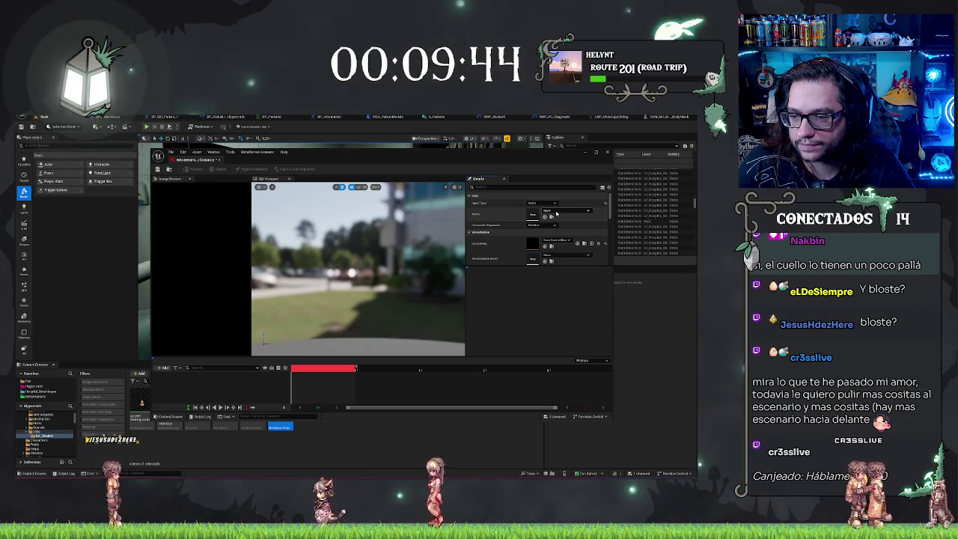
double_click(538, 152)
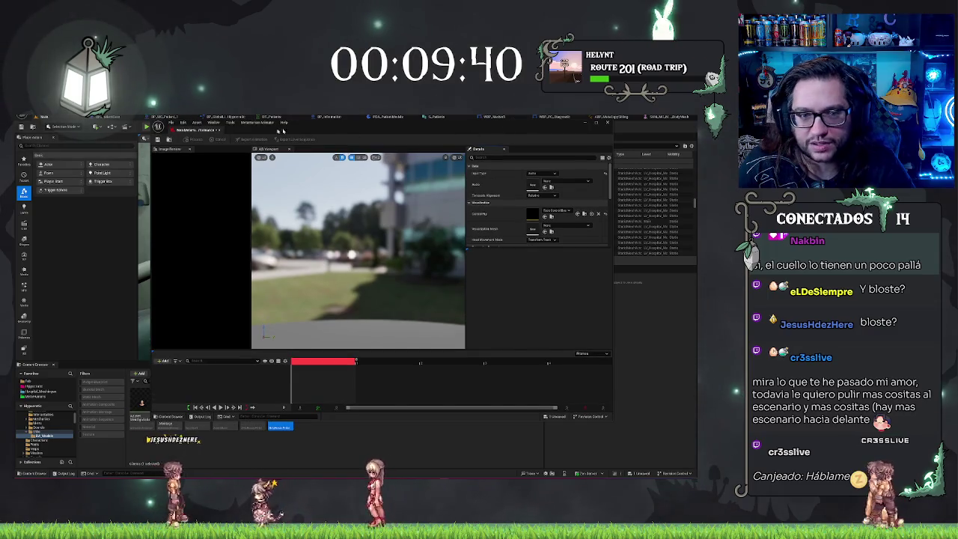
drag(247, 130, 665, 118)
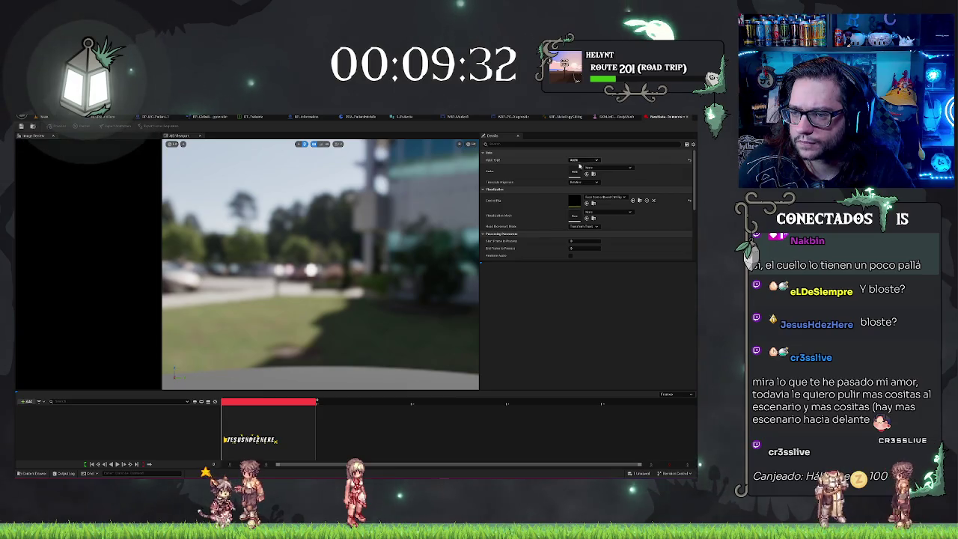
Assign the audio clip and set Visualization Mesh to SKM_MC_Policeman_1_FaceMesh.
click(591, 169)
mouse_move(602, 250)
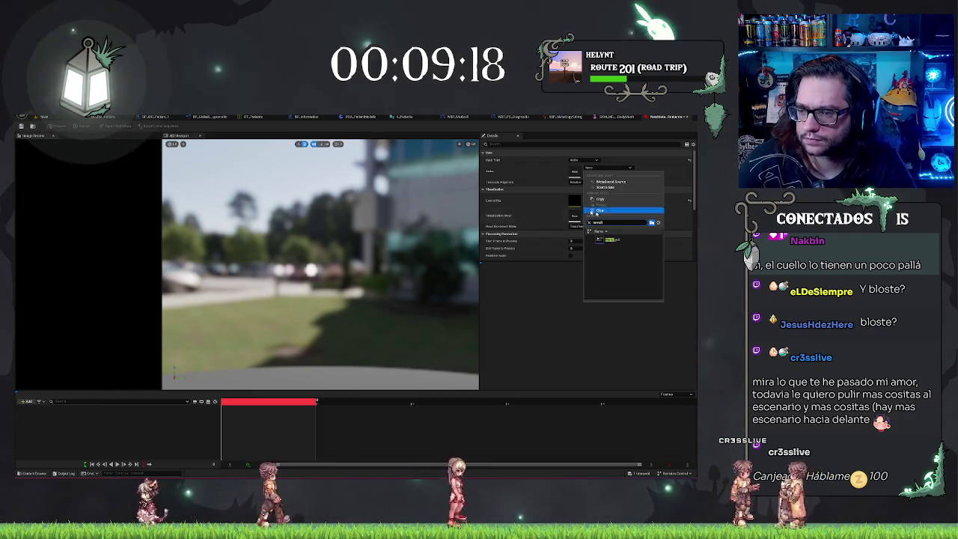
click(617, 240)
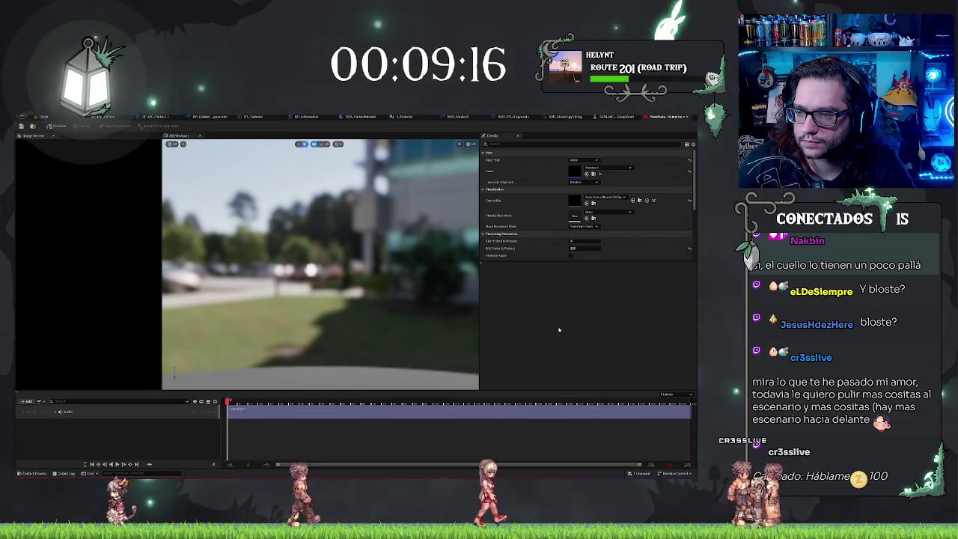
click(603, 213)
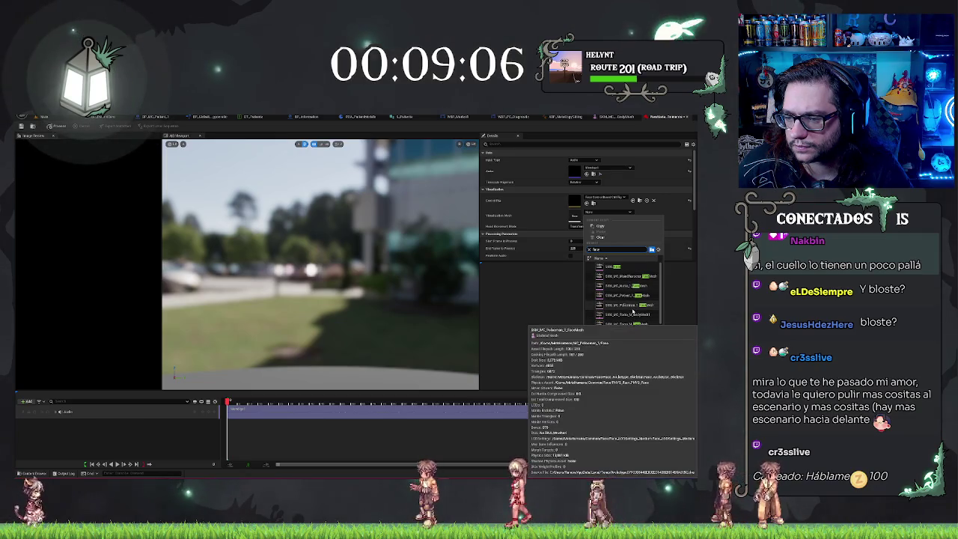
click(629, 307)
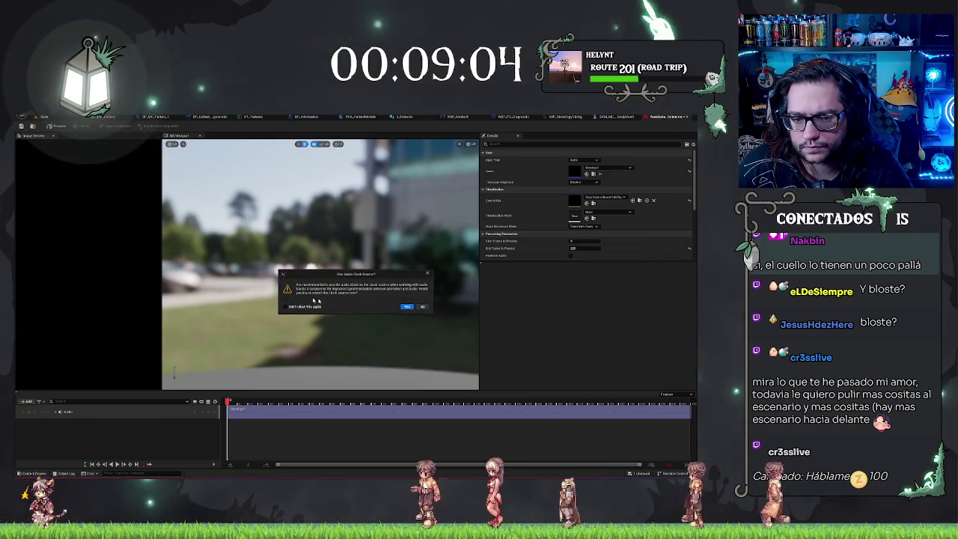
click(406, 307)
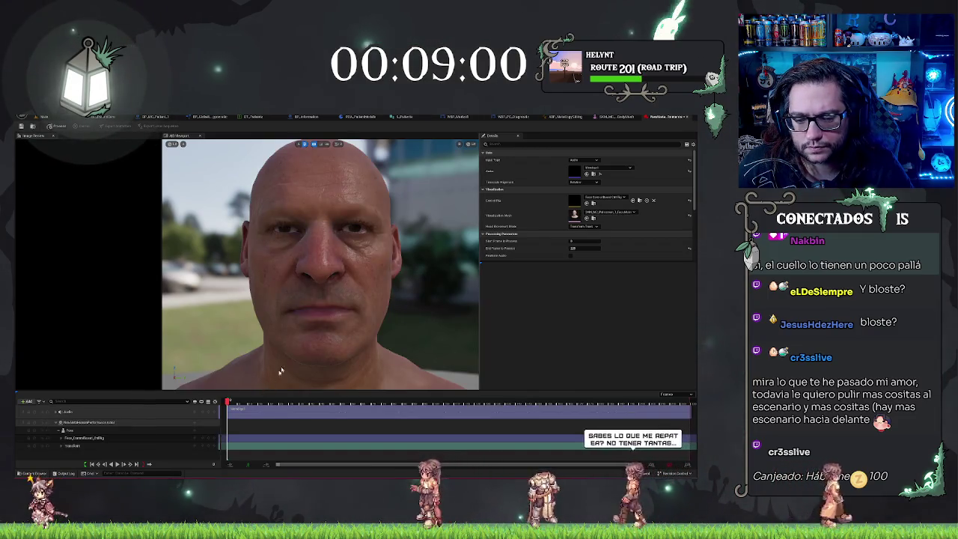
Process the performance into facial animation and play the result back from the start.
click(49, 126)
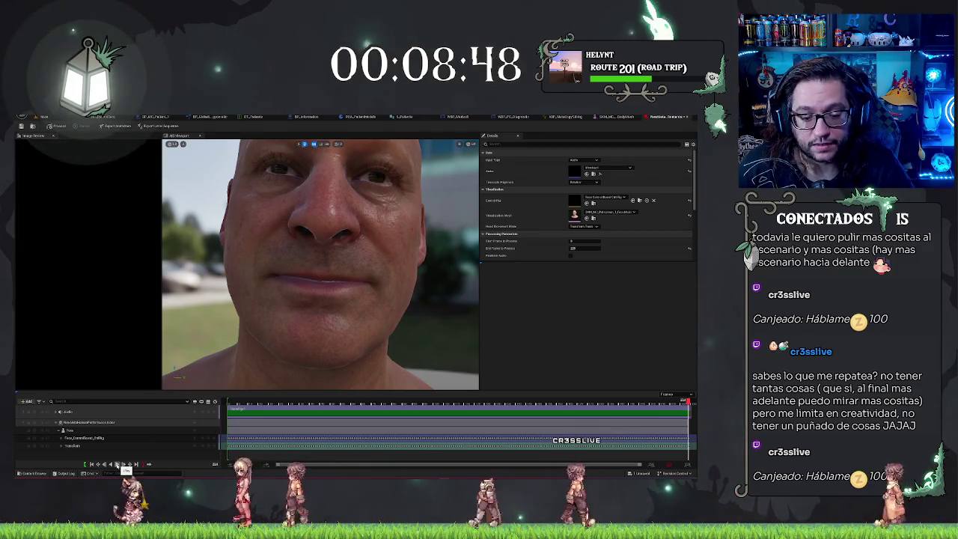
click(120, 465)
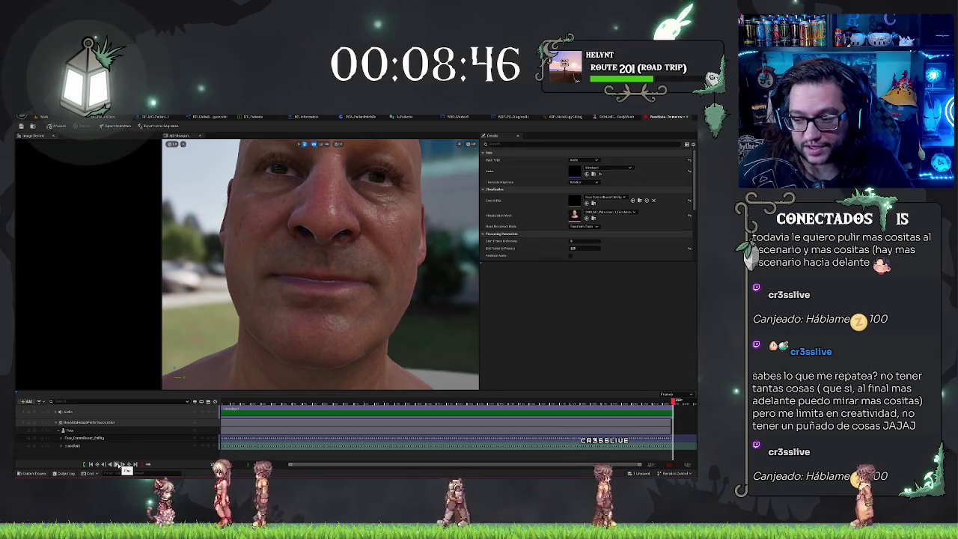
click(120, 465)
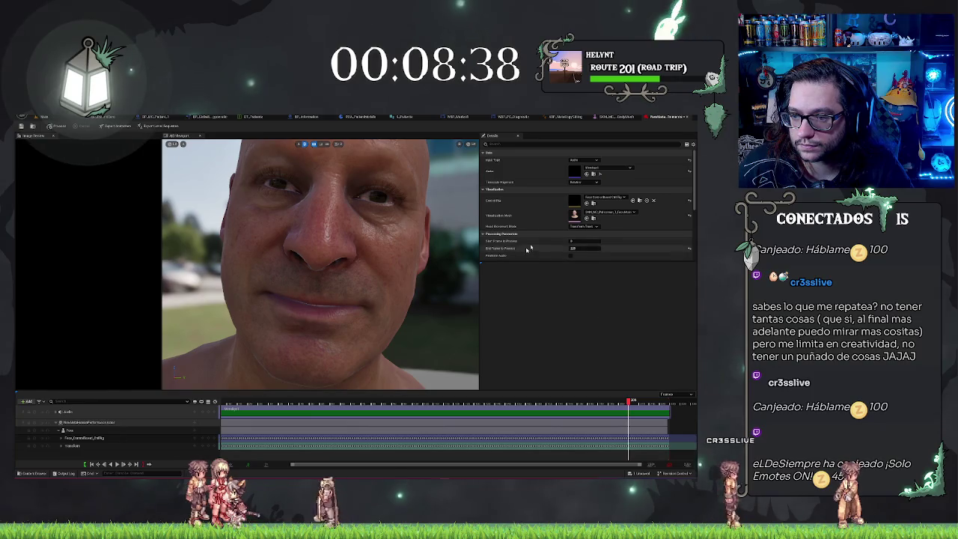
Set Head Movement Mode to Disabled and replay the animation to check it.
click(584, 226)
click(578, 241)
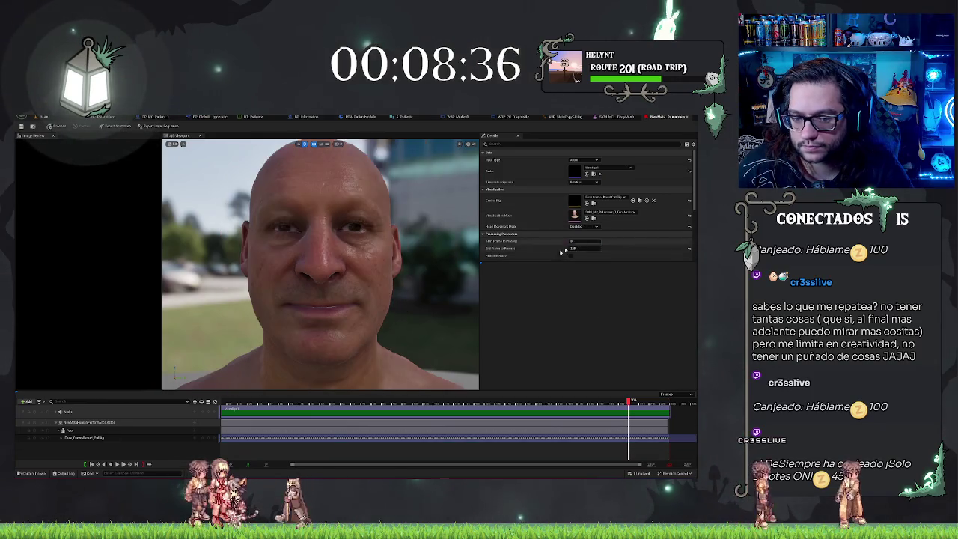
click(116, 465)
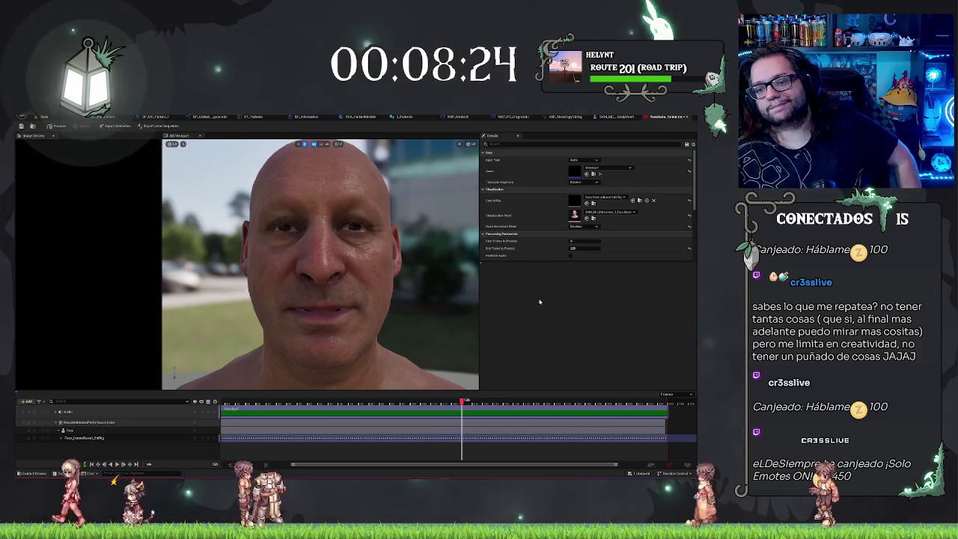
Keep Process Mask on the full face, set Mood to Sad, and expand the Models settings.
scroll(584, 224, down, 2)
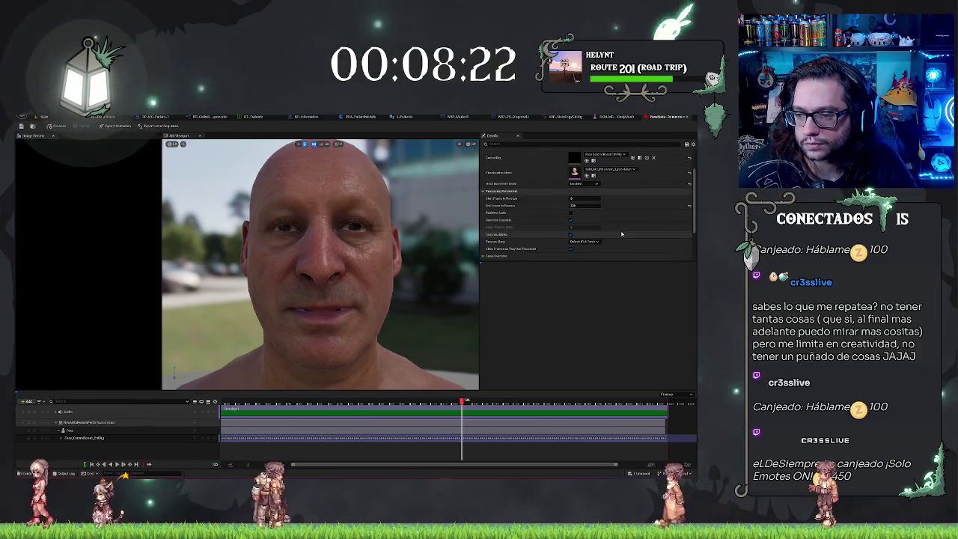
scroll(612, 232, down, 2)
click(583, 207)
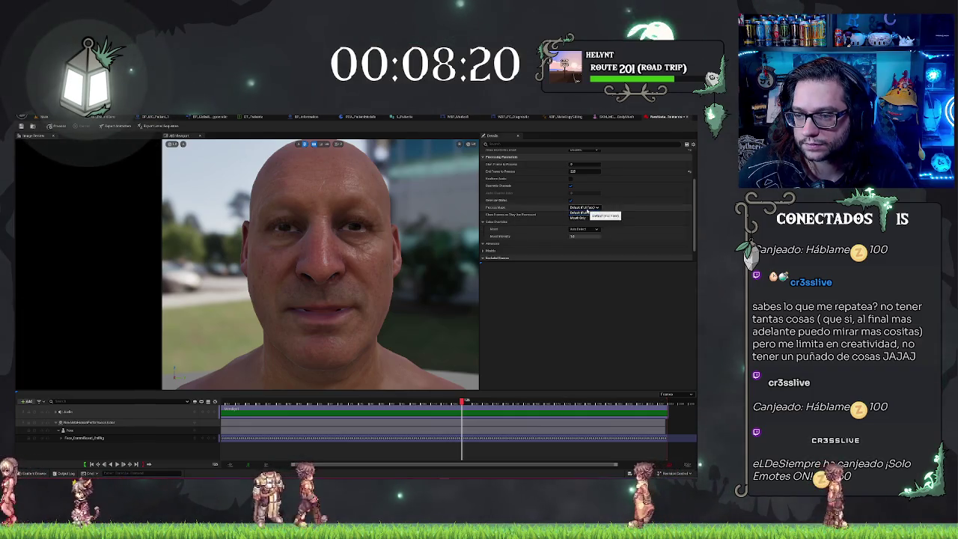
click(582, 213)
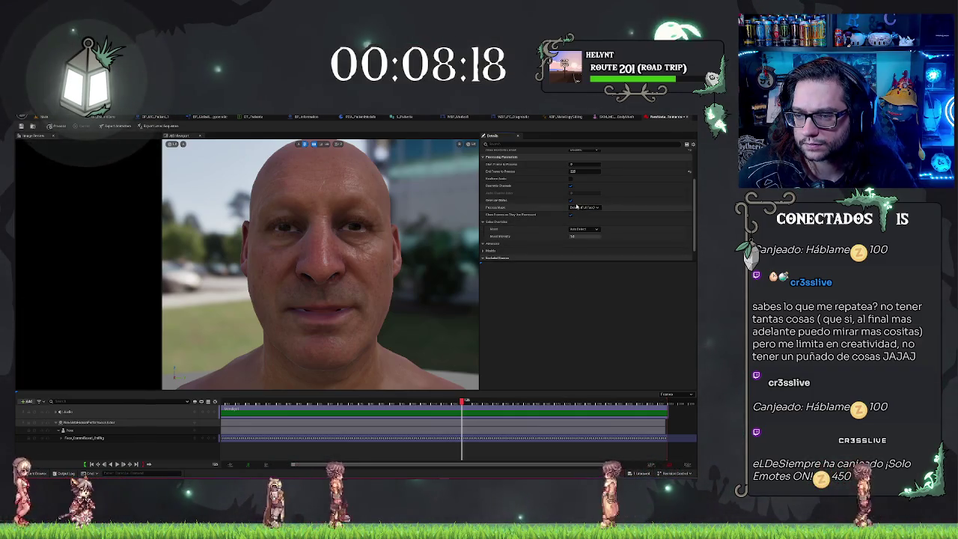
scroll(536, 202, up, 1)
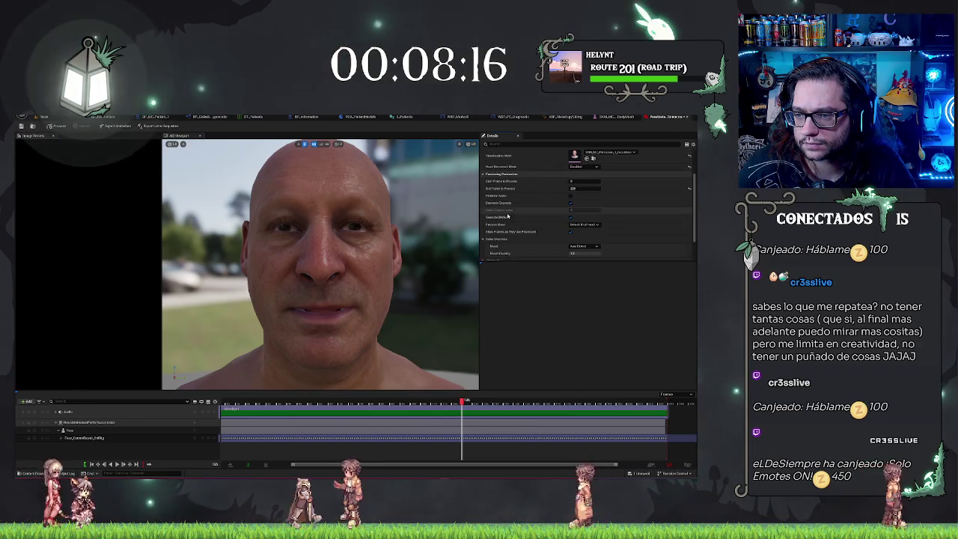
scroll(554, 202, down, 2)
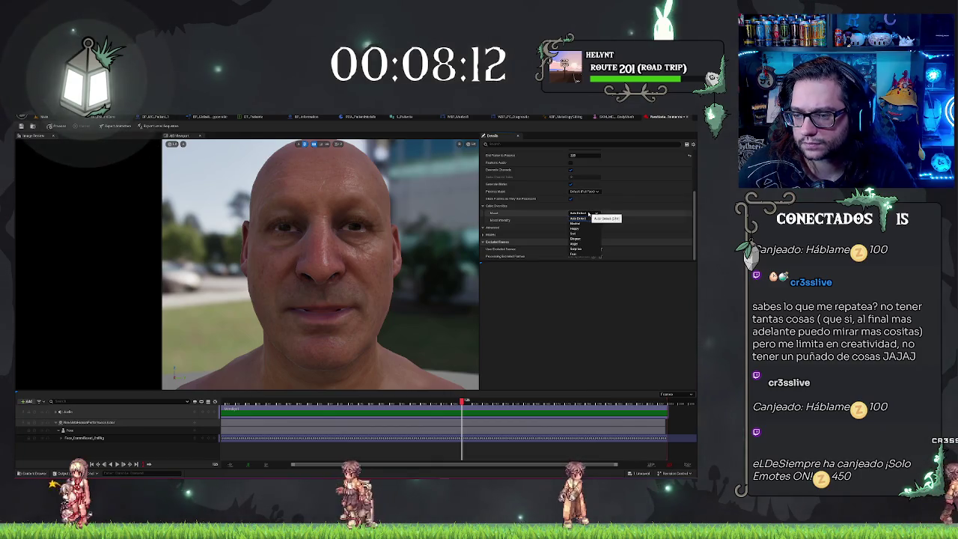
click(574, 234)
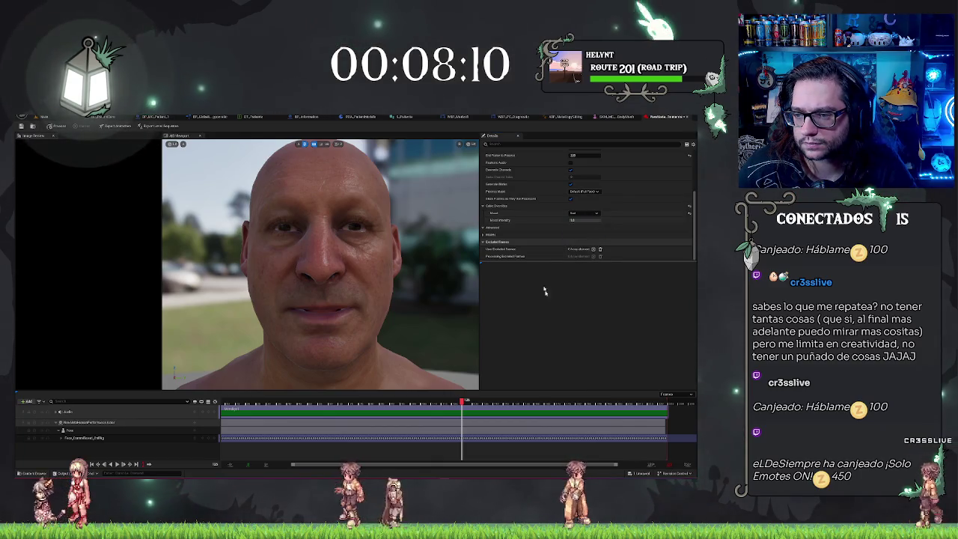
click(548, 226)
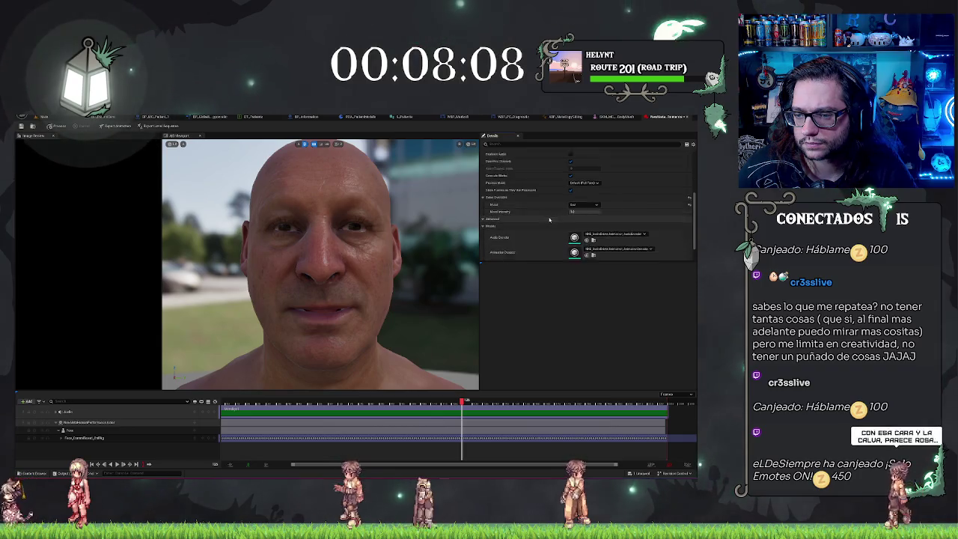
Reprocess the performance with the Sad mood and start exporting it as an animation sequence.
scroll(552, 270, down, 2)
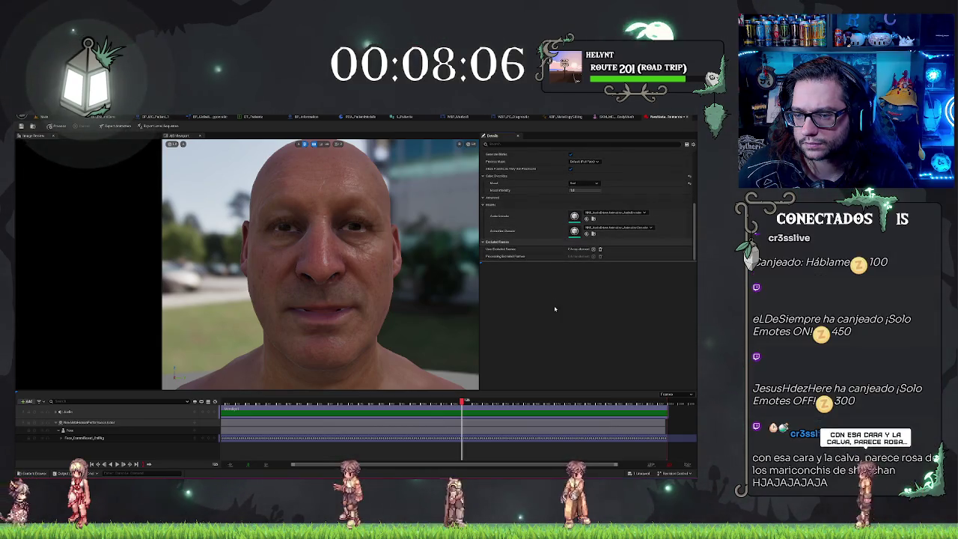
scroll(547, 307, up, 1)
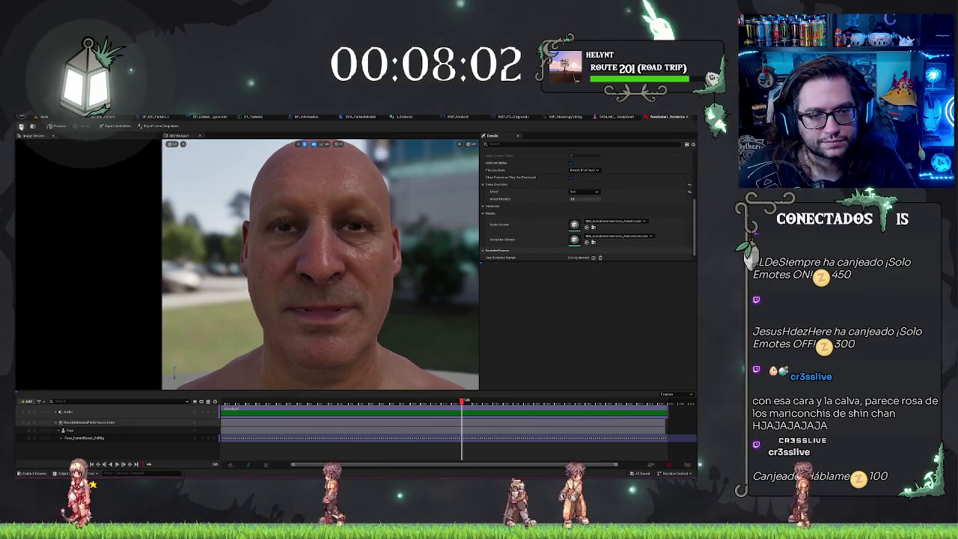
click(53, 127)
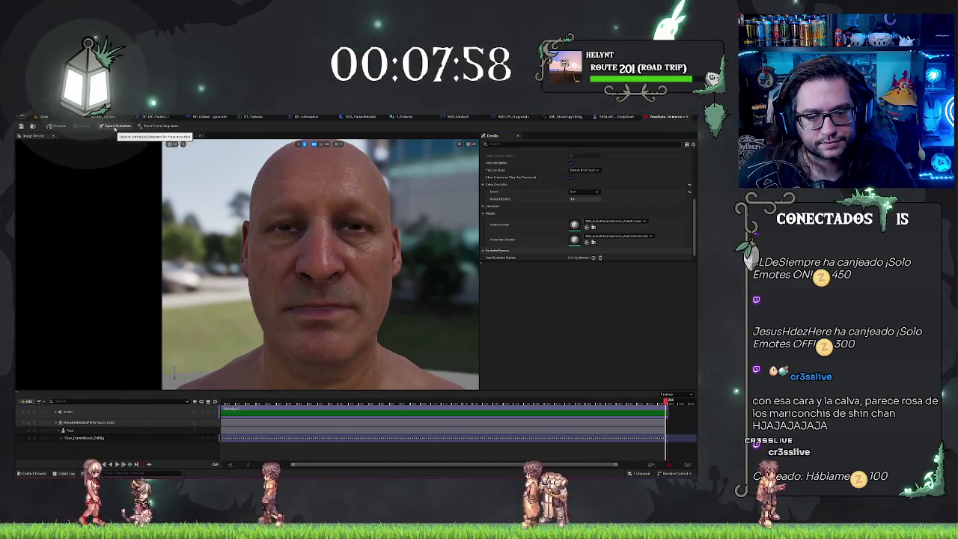
click(116, 127)
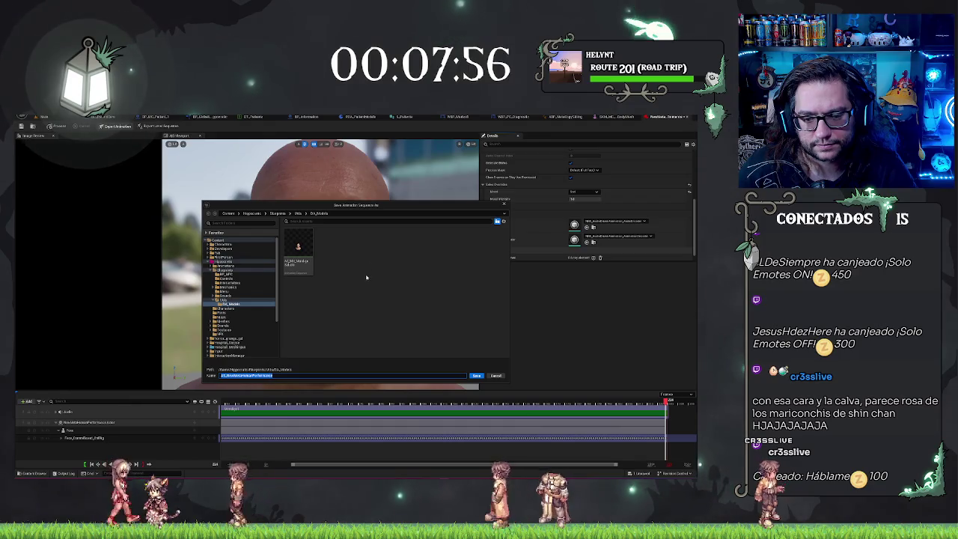
Save the export with Face_Archetype_Skeleton as target skeleton, create the sequence, and return to the level.
click(476, 375)
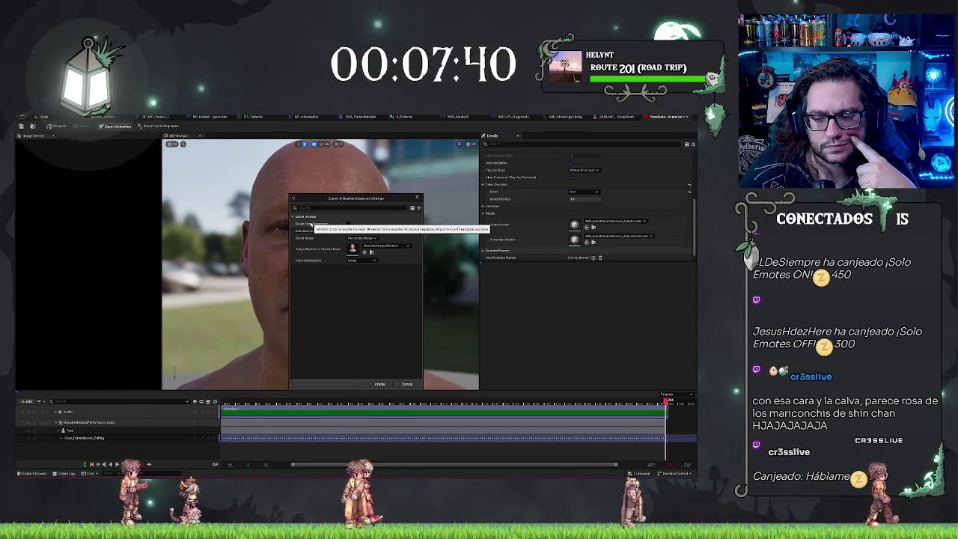
click(362, 259)
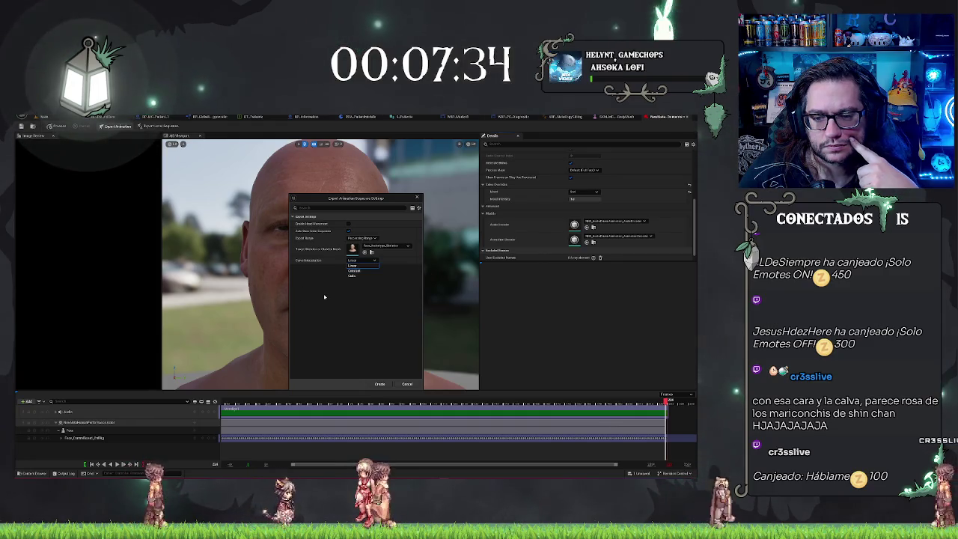
click(401, 245)
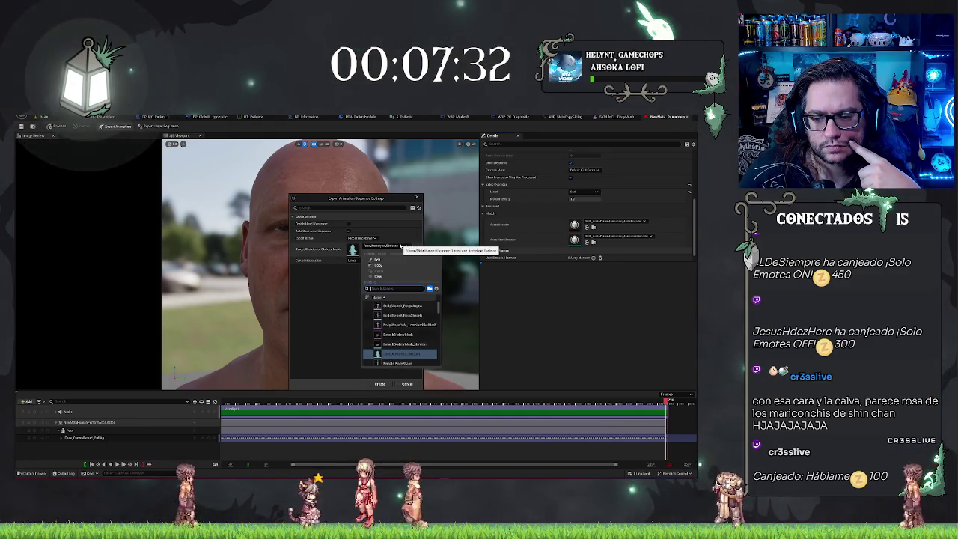
click(360, 239)
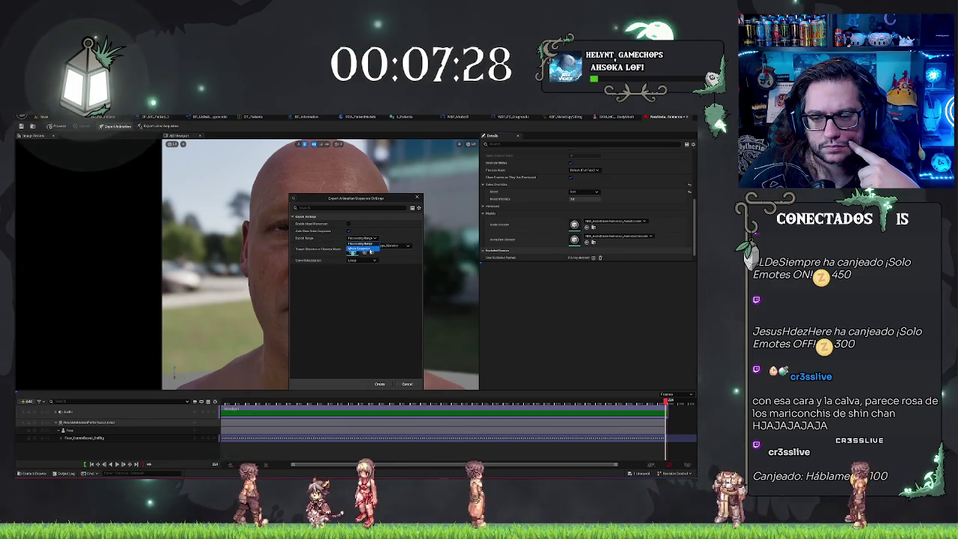
click(380, 384)
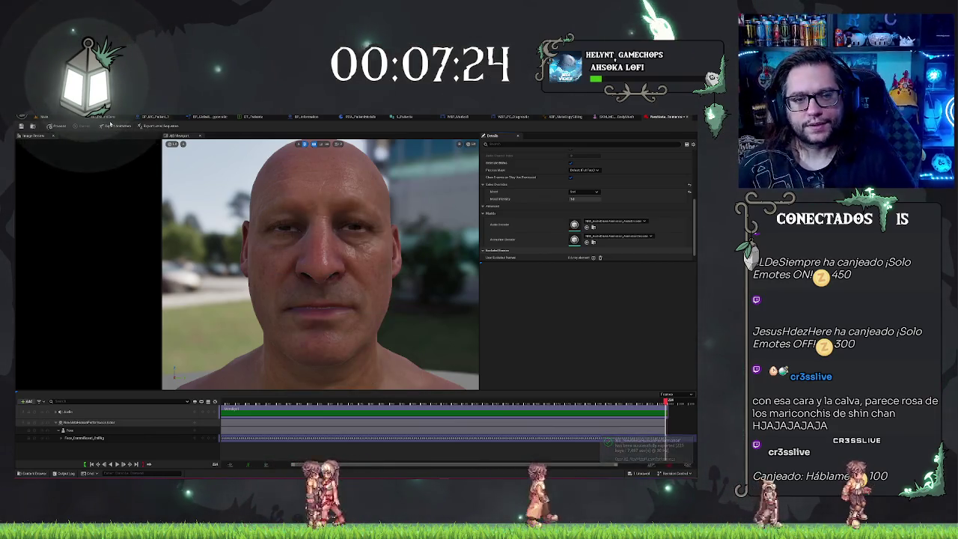
click(44, 116)
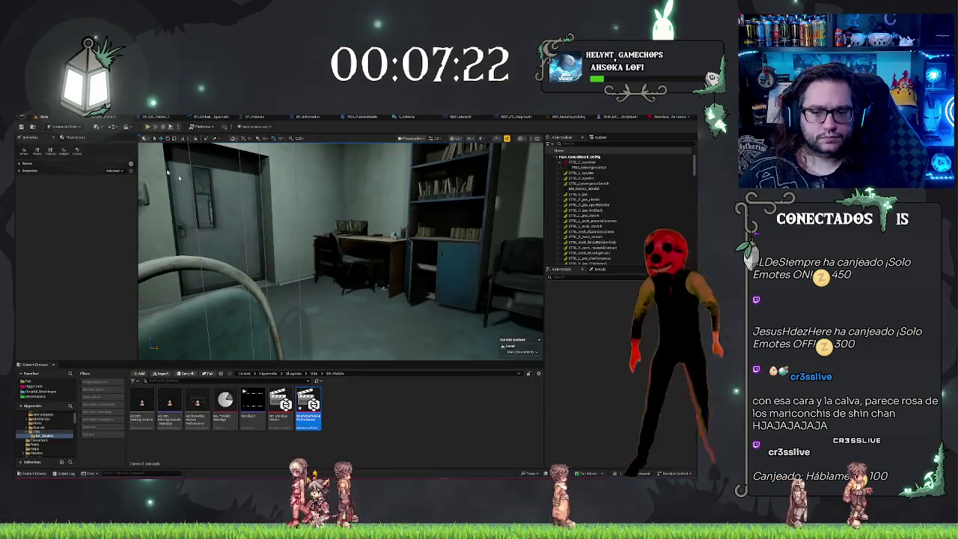
Create a new AnimSequence from the third asset in the UI_Modulo folder.
click(396, 436)
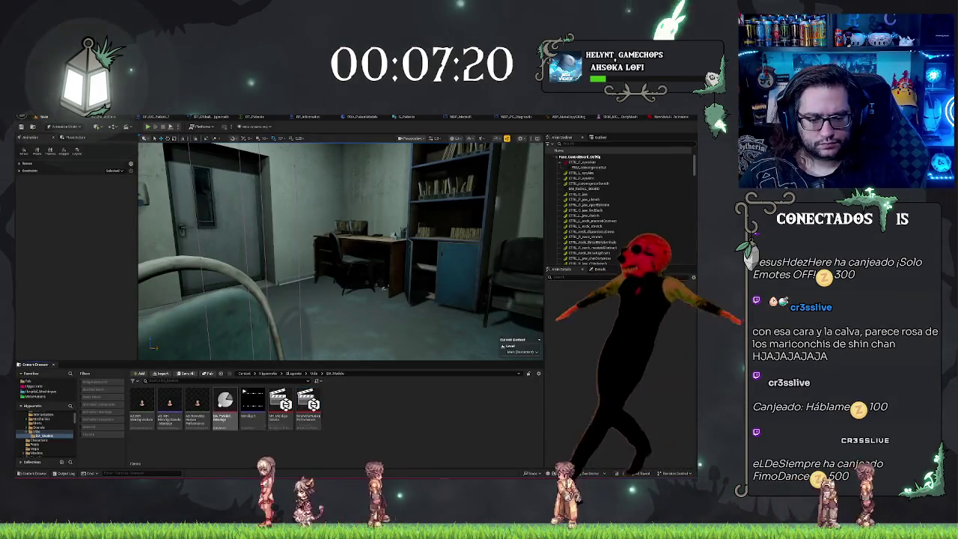
right_click(171, 408)
click(196, 408)
right_click(197, 408)
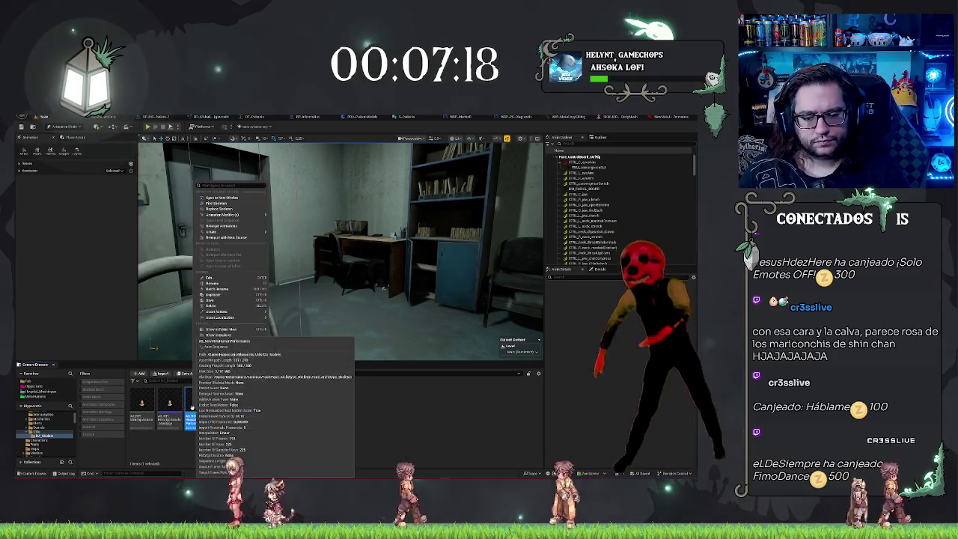
mouse_move(224, 231)
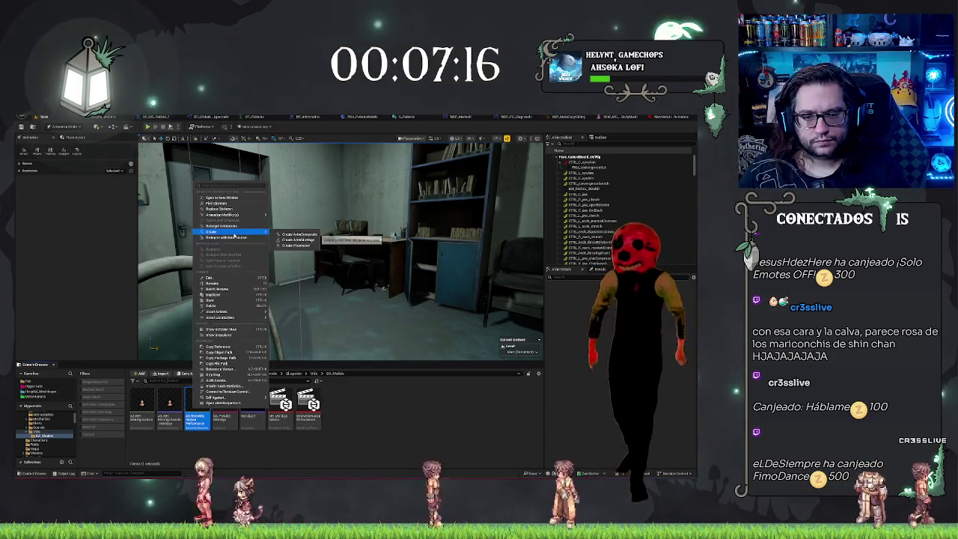
click(329, 257)
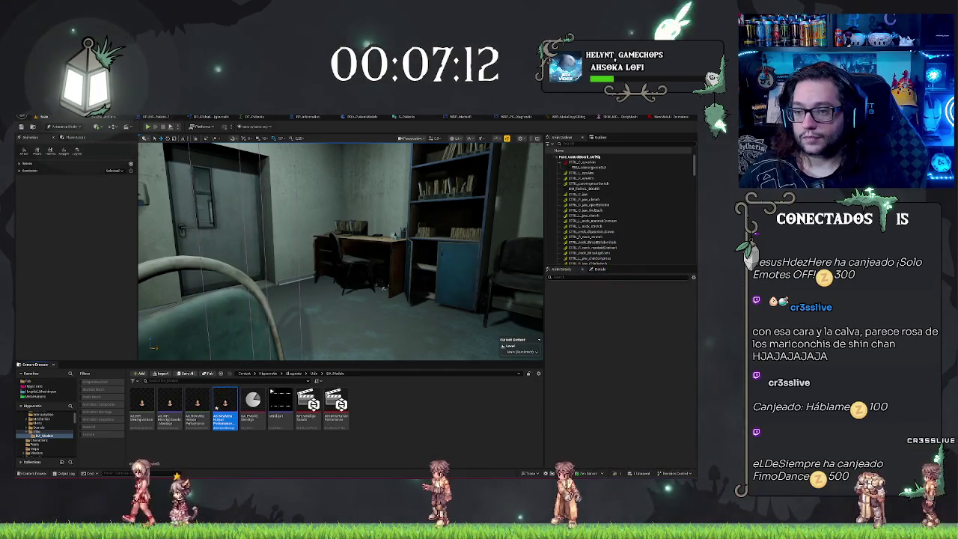
Save all changes, then check the ABP_MetaCopySitting and WBP_PC_Diagnostic graphs.
key(ctrl+s)
click(562, 118)
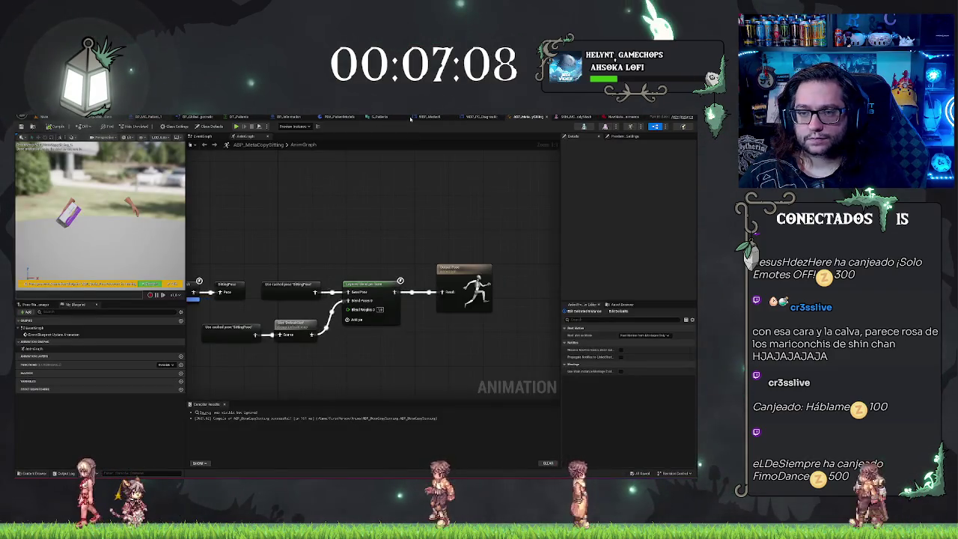
click(481, 118)
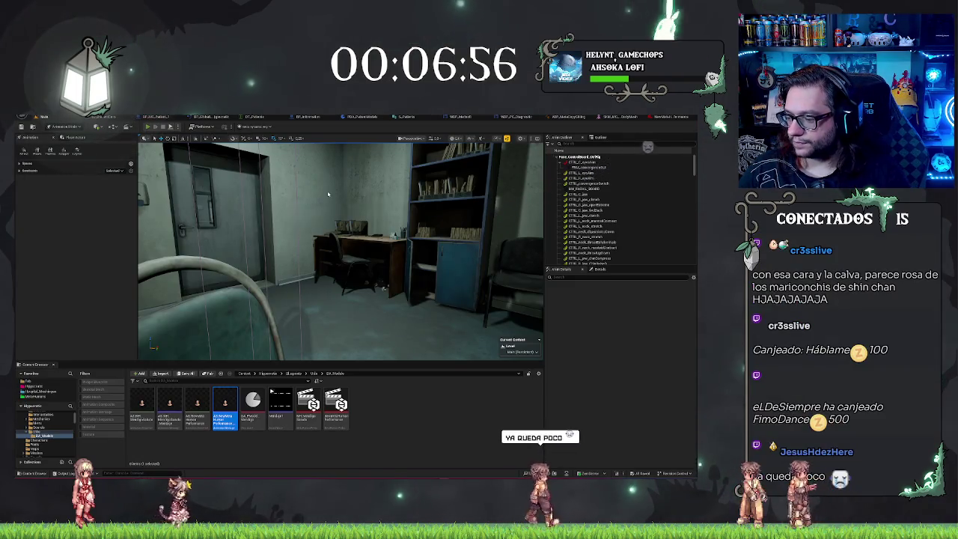
Play-test the level, look toward the standing patient, stop, and reopen the MetaHuman Performance editor.
key(alt+p)
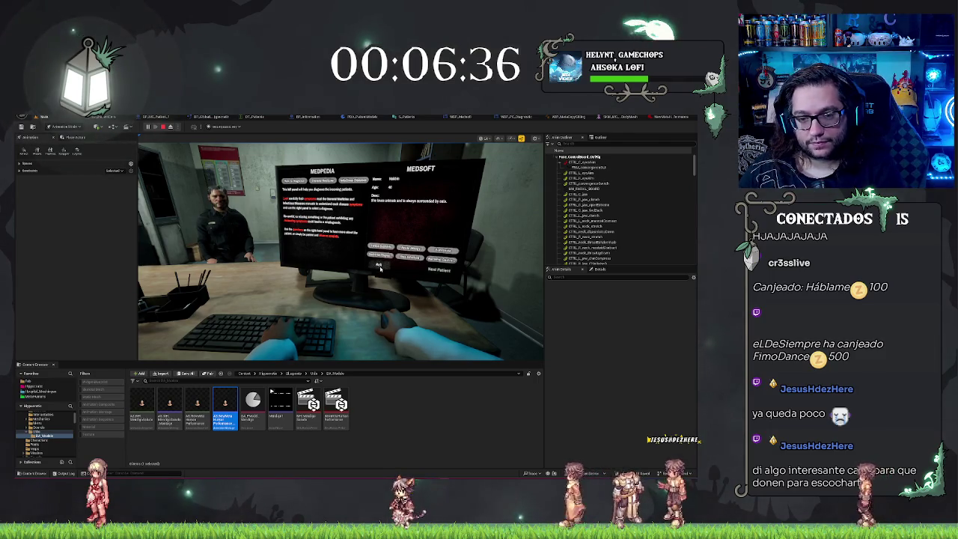
right_click(383, 280)
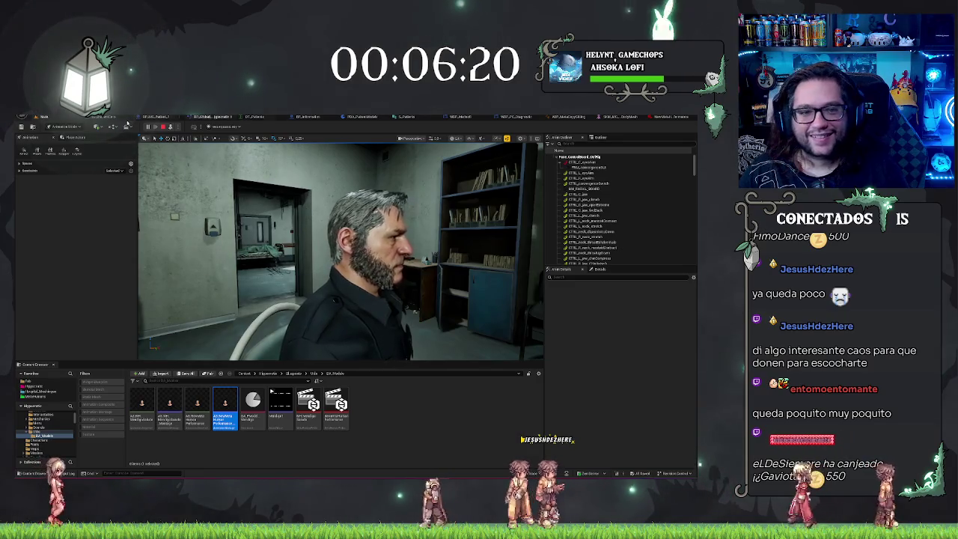
key(Escape)
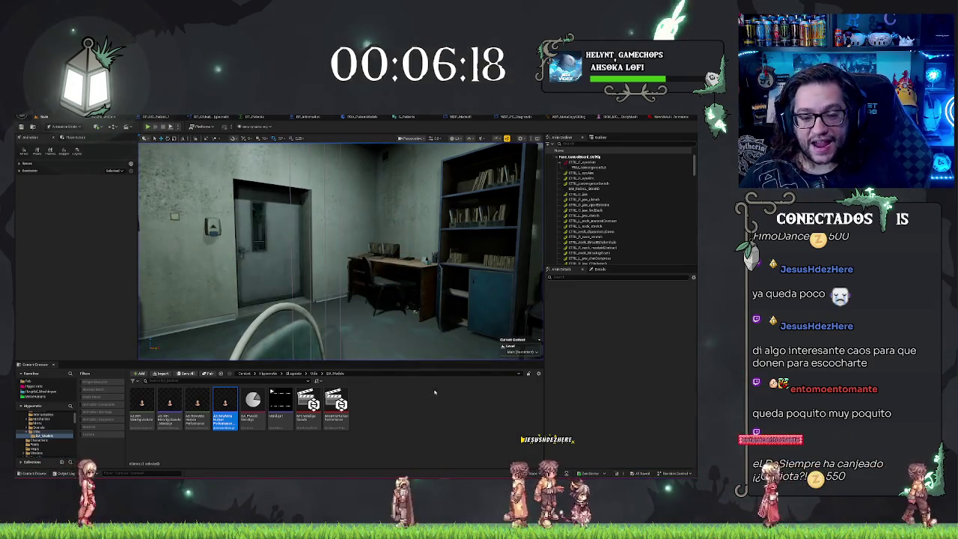
click(652, 120)
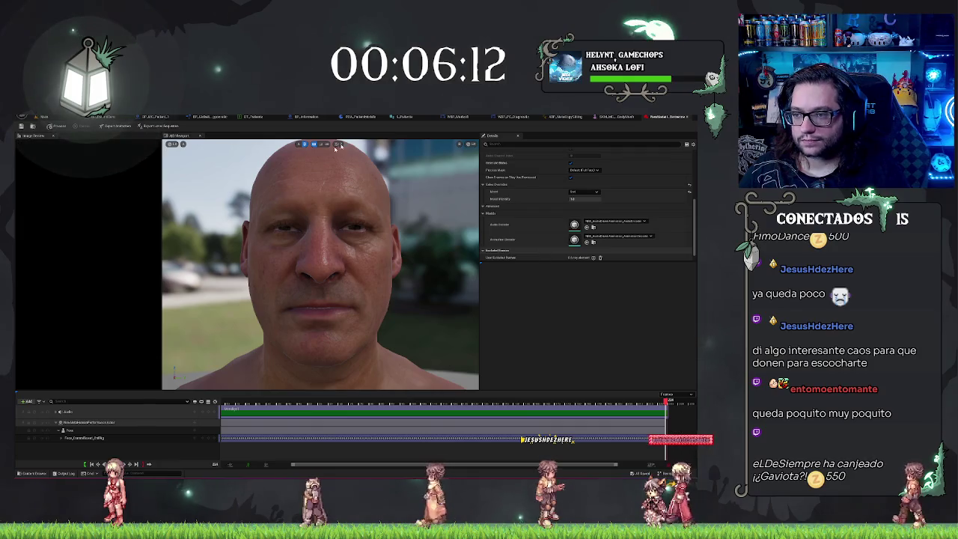
Change Head Movement Mode in Processing Parameters from Disabled to Transform Track.
scroll(552, 214, up, 5)
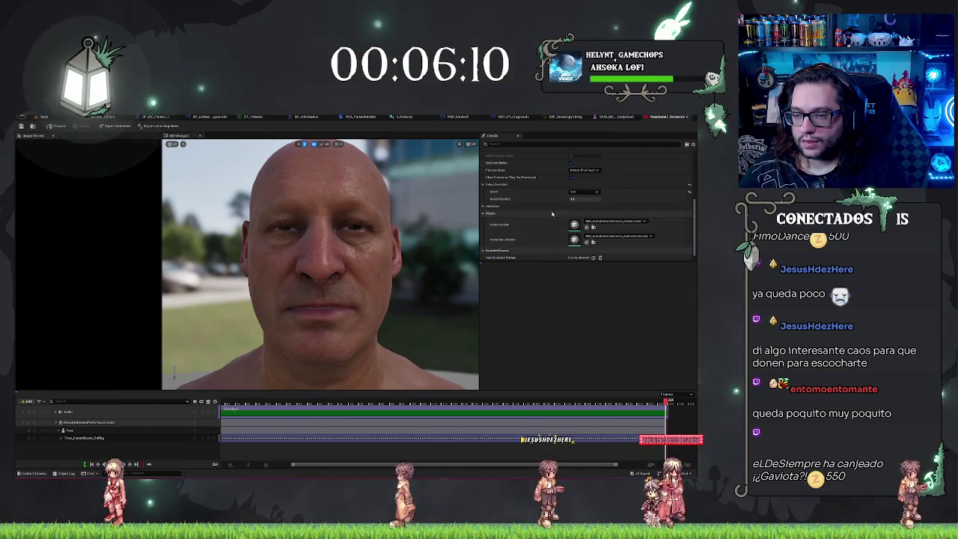
scroll(552, 214, down, 5)
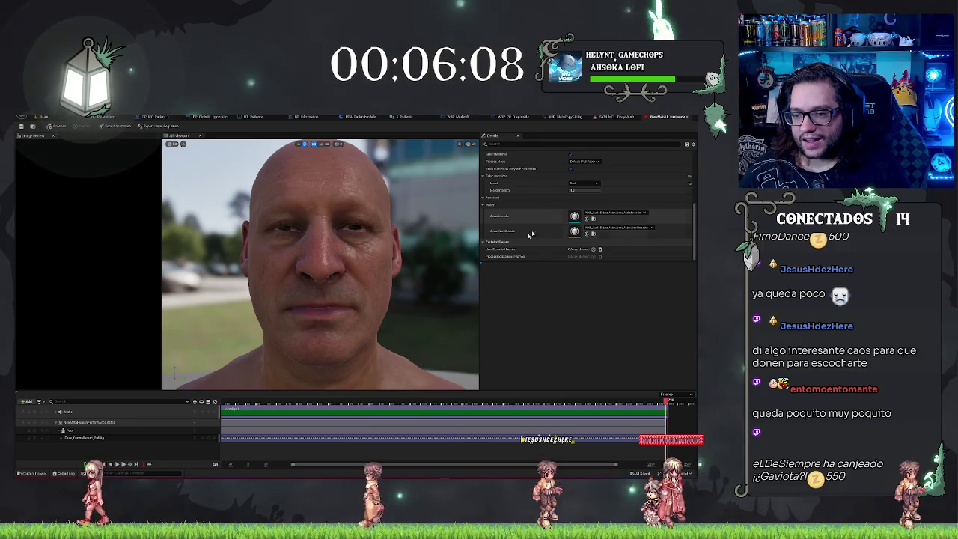
scroll(554, 224, up, 5)
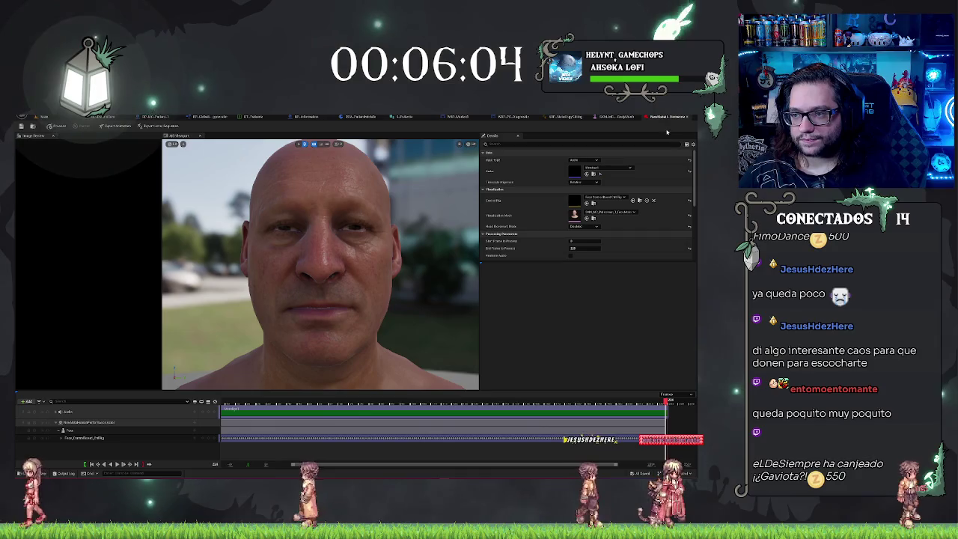
scroll(576, 183, down, 3)
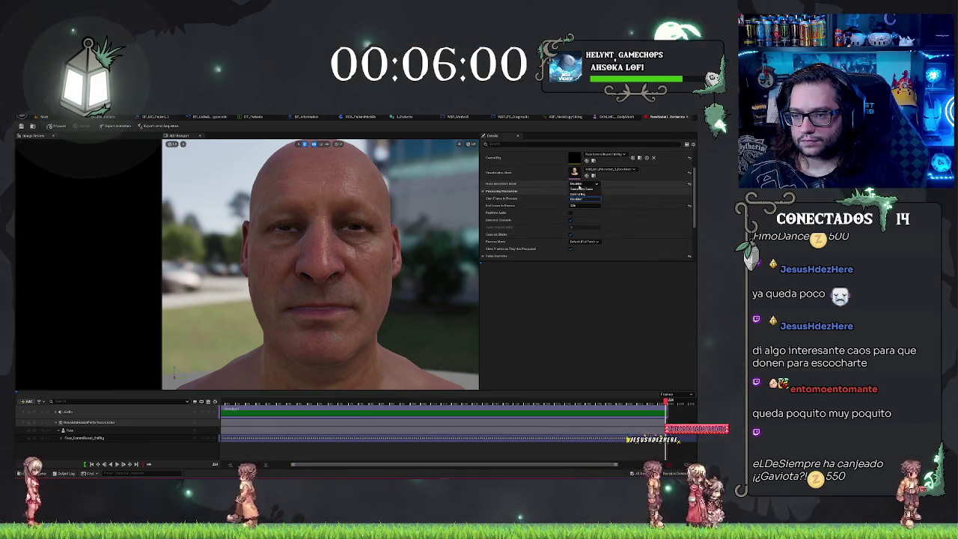
click(585, 190)
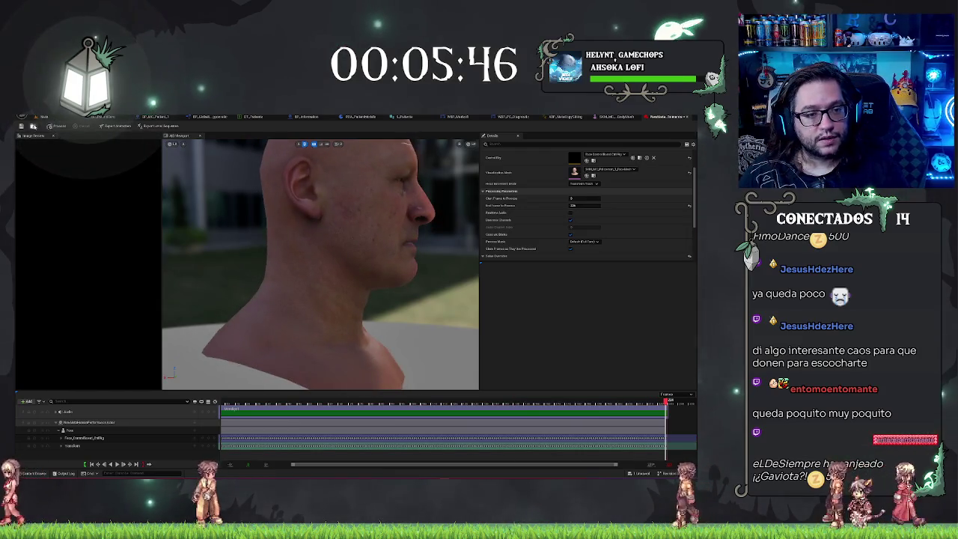
Export the performance as animation sequence 'TEST2' and return to the level editor.
click(126, 128)
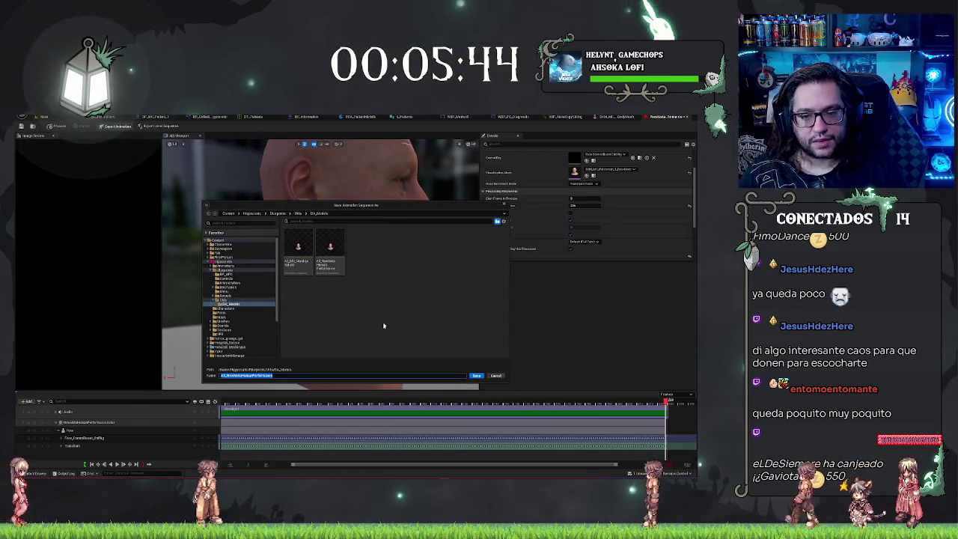
text(TEST2)
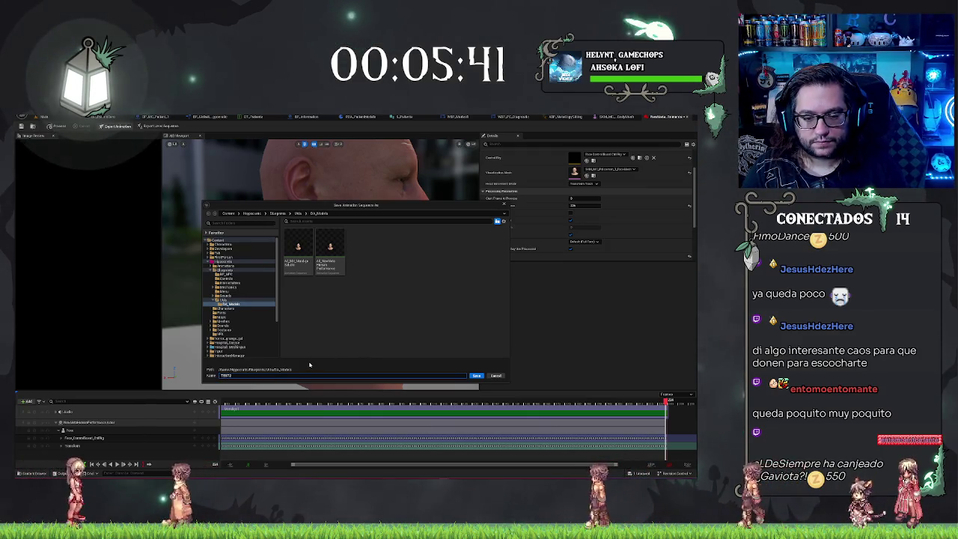
key(Return)
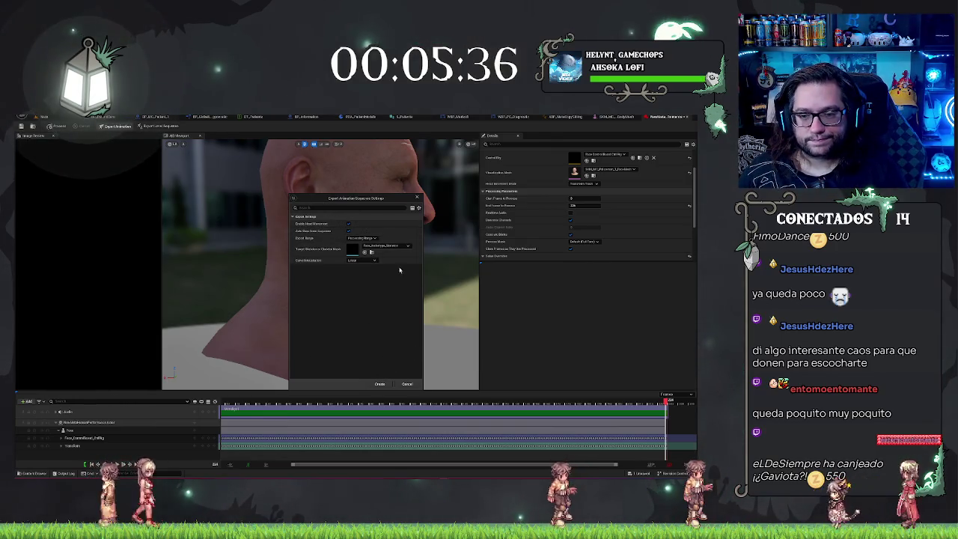
click(379, 384)
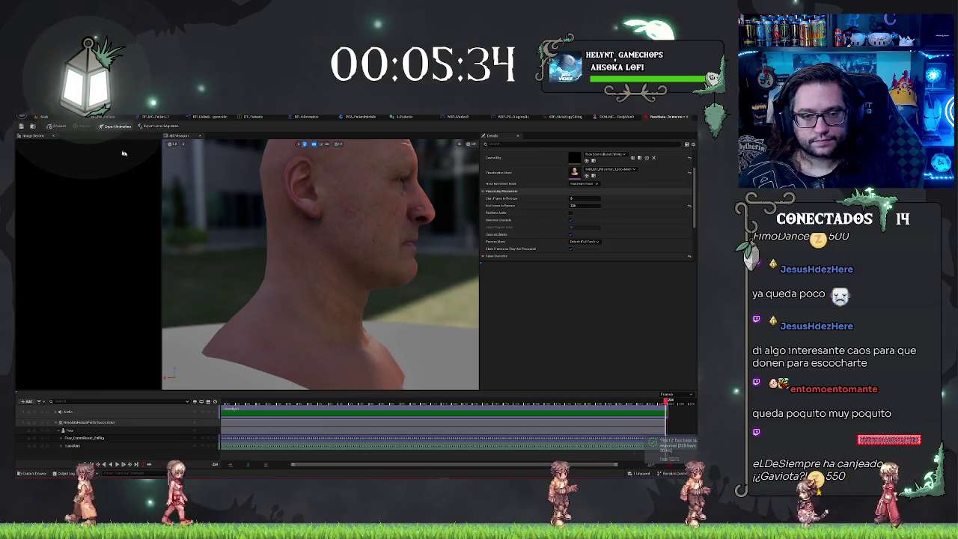
click(42, 117)
Create the TEST2_Montage animation montage from the TEST2 animation.
right_click(365, 408)
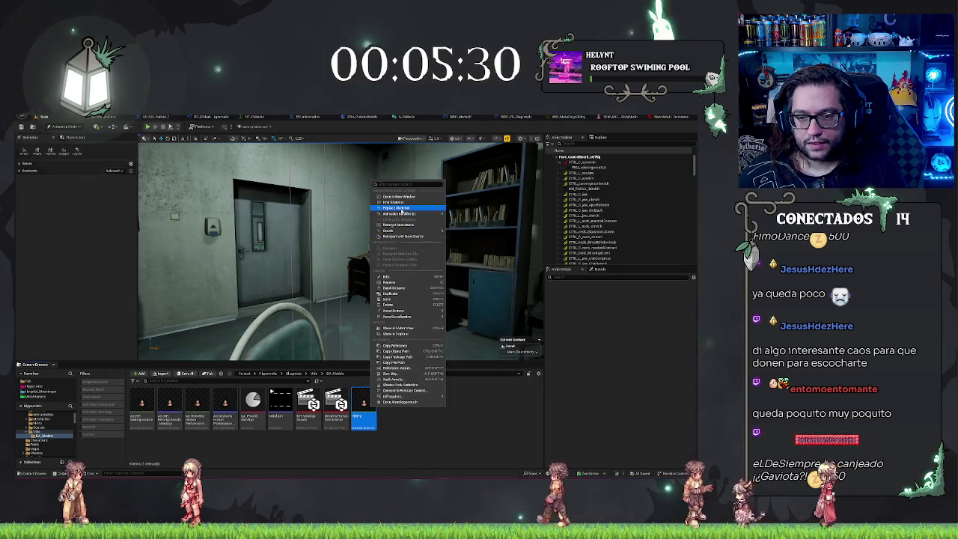
mouse_move(413, 227)
click(479, 232)
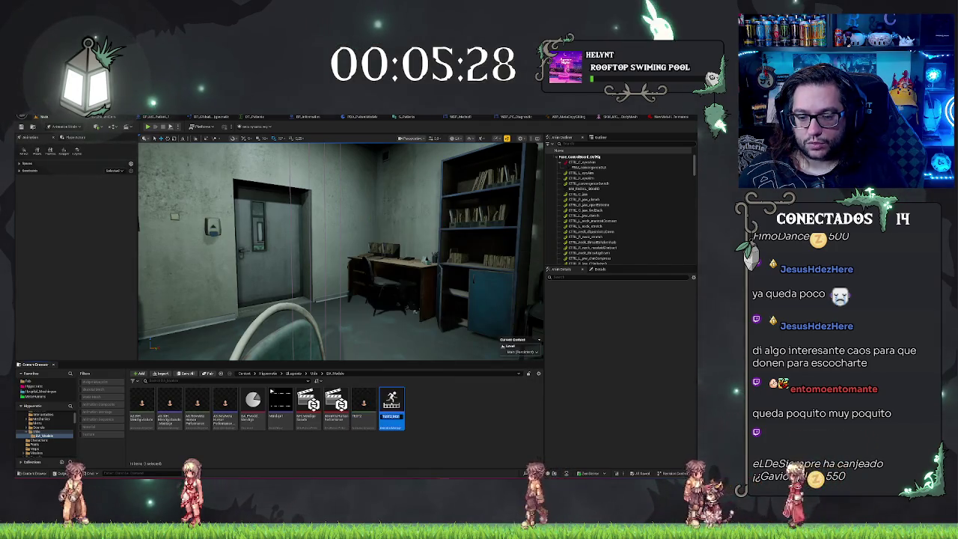
key(Return)
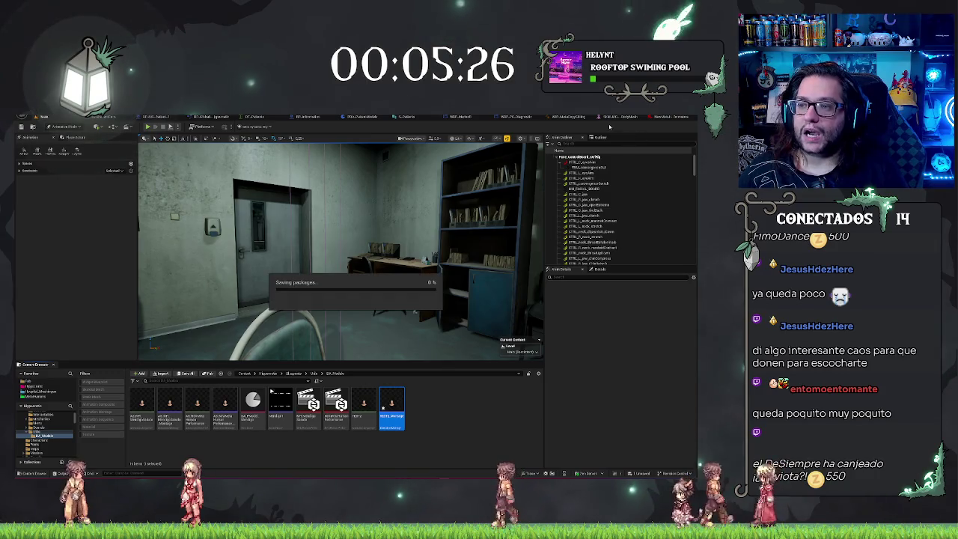
Check the ABP_MetaCopySitting and WBP_PC_Diagnostic graphs, then start a new play test of the level.
click(528, 117)
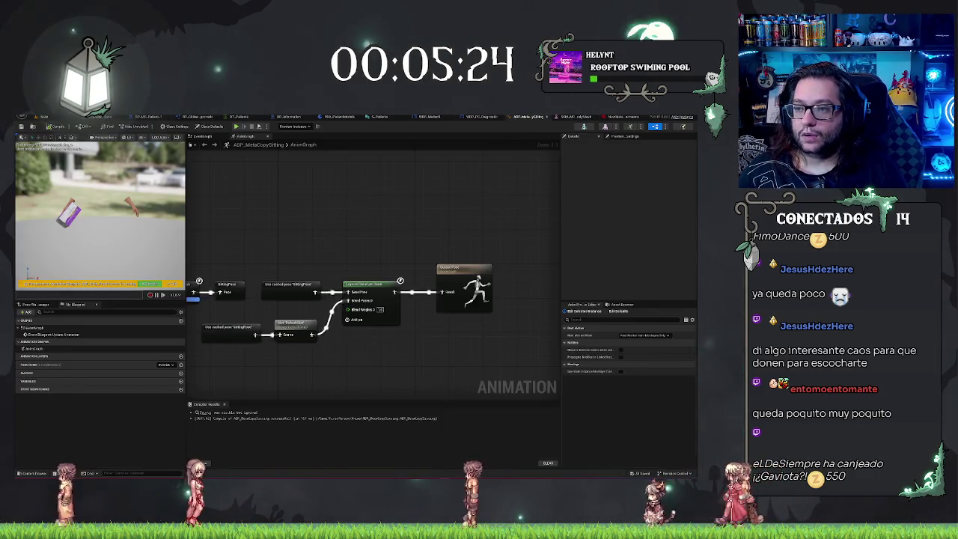
click(483, 117)
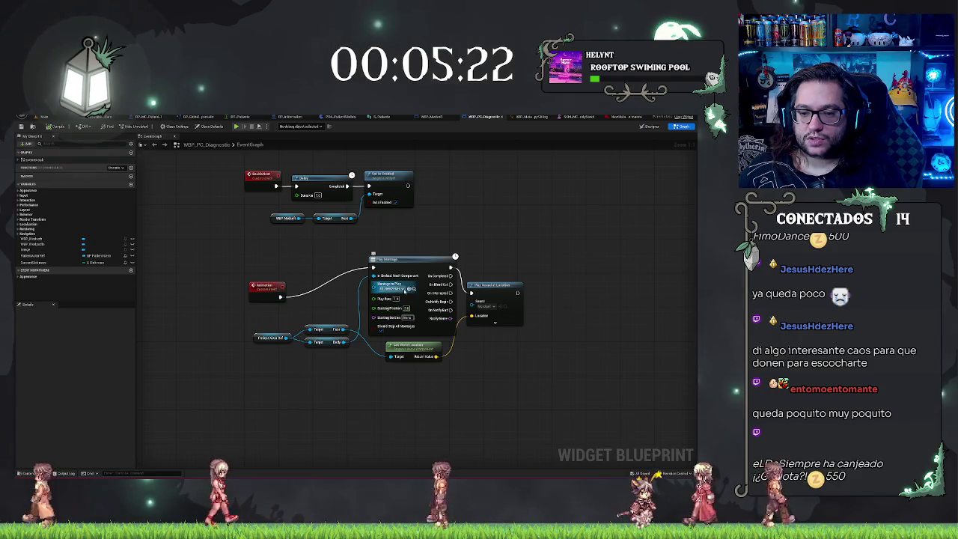
click(60, 118)
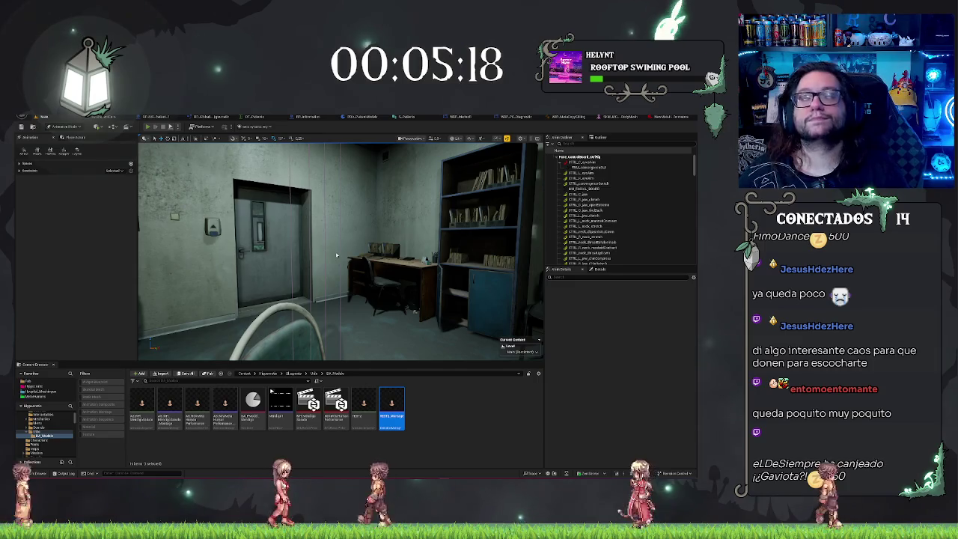
key(alt+p)
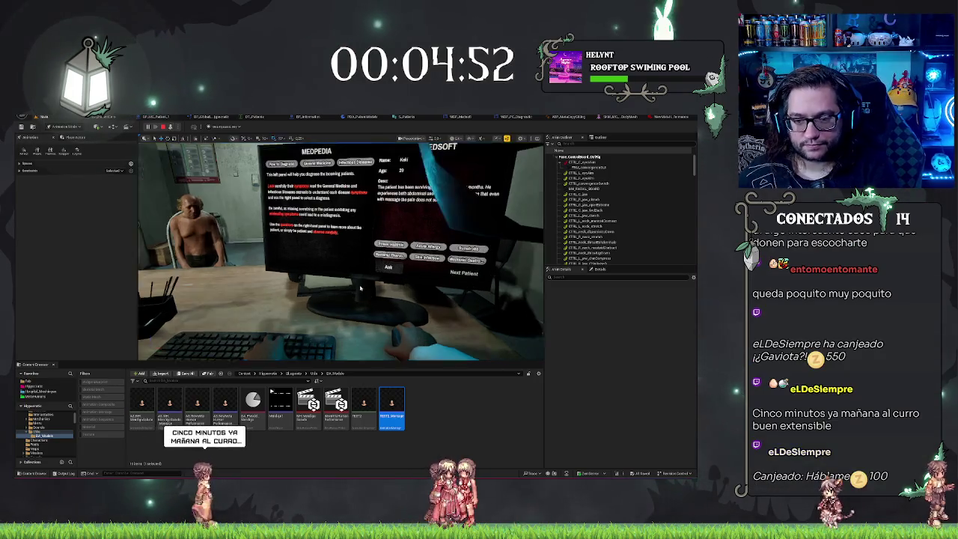
key(F8)
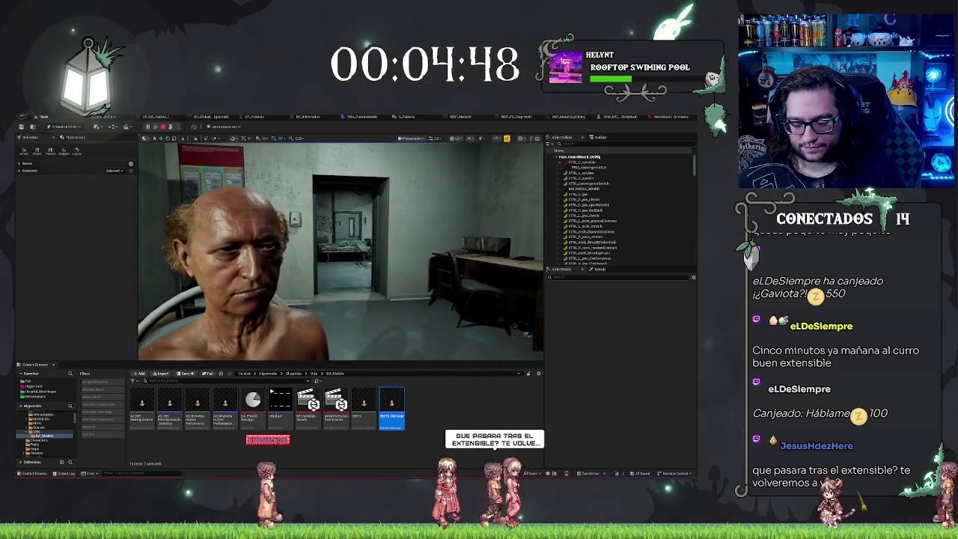
key(F8)
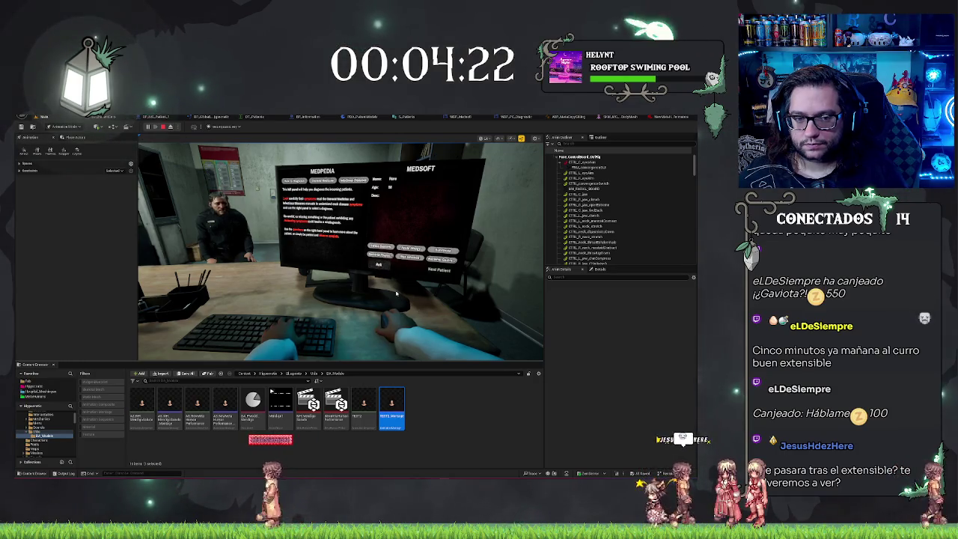
key(F8)
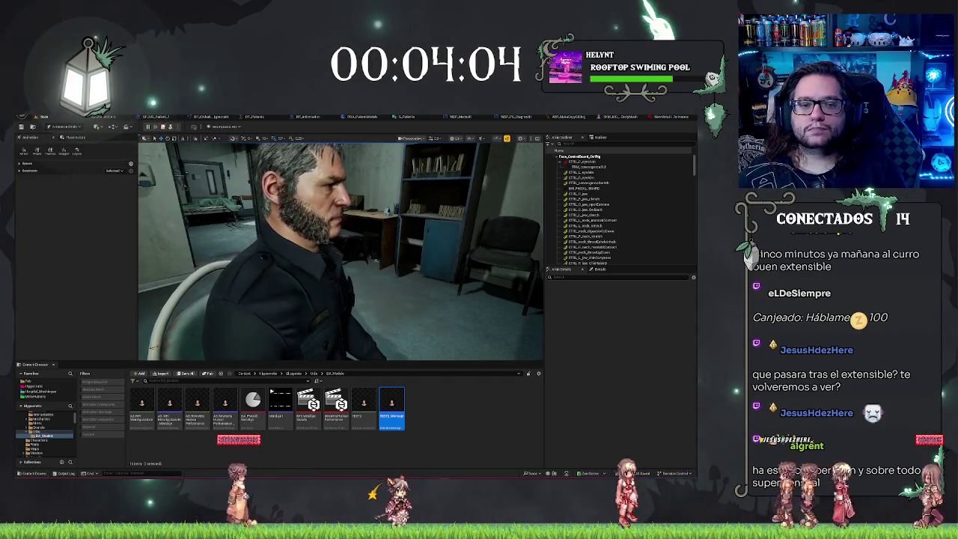
key(Escape)
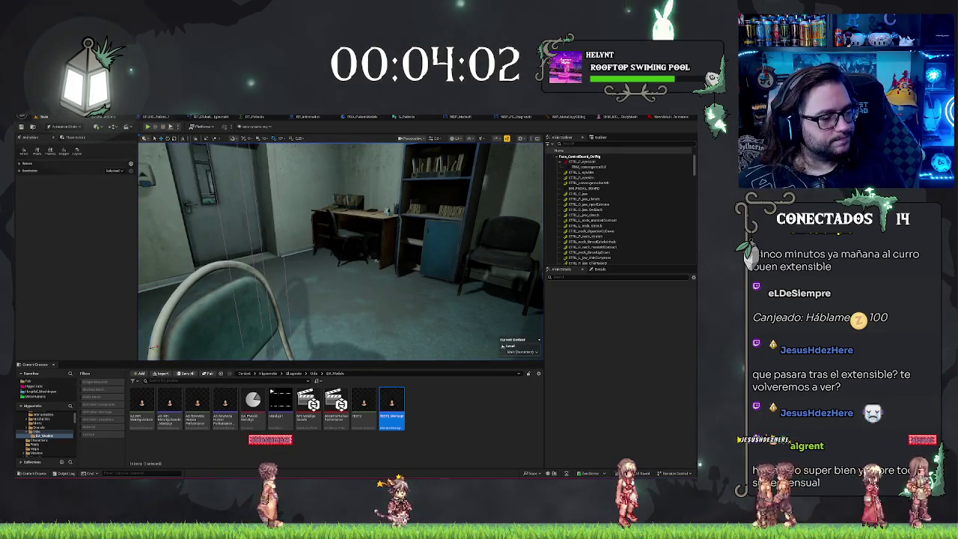
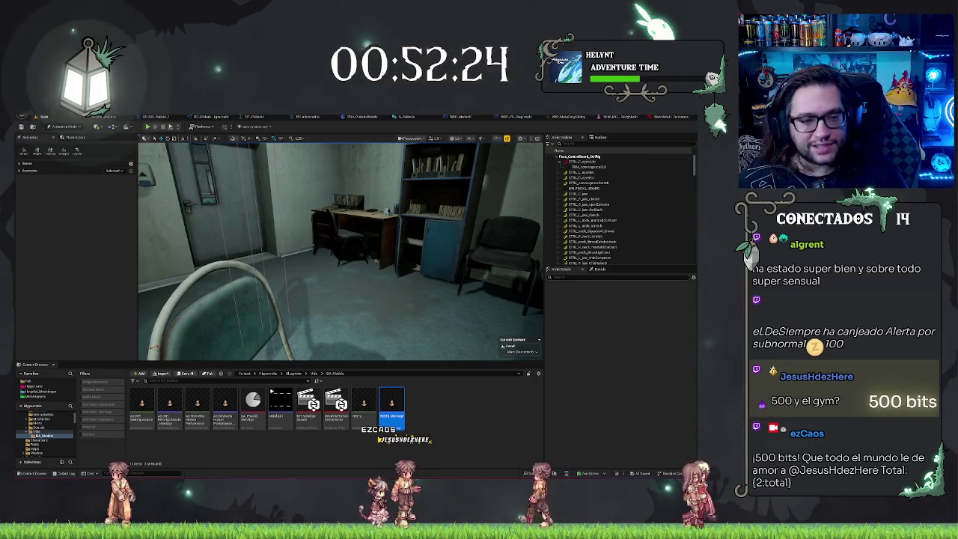
Switch to the ABP_MetaCopySitting graph and drag the Output Pose node further right.
click(446, 438)
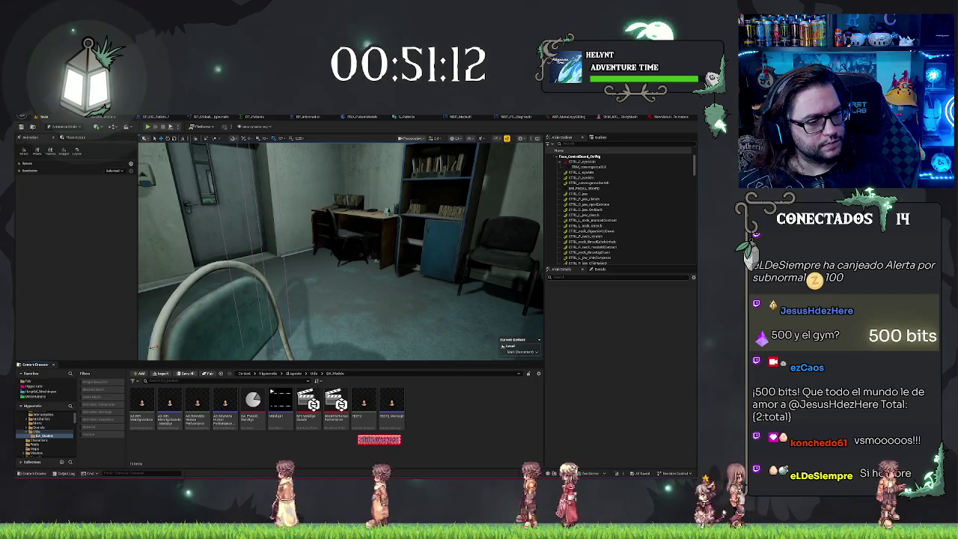
click(584, 117)
drag(453, 245, 395, 181)
mouse_move(404, 225)
mouse_down()
mouse_move(412, 246)
mouse_move(509, 247)
mouse_up()
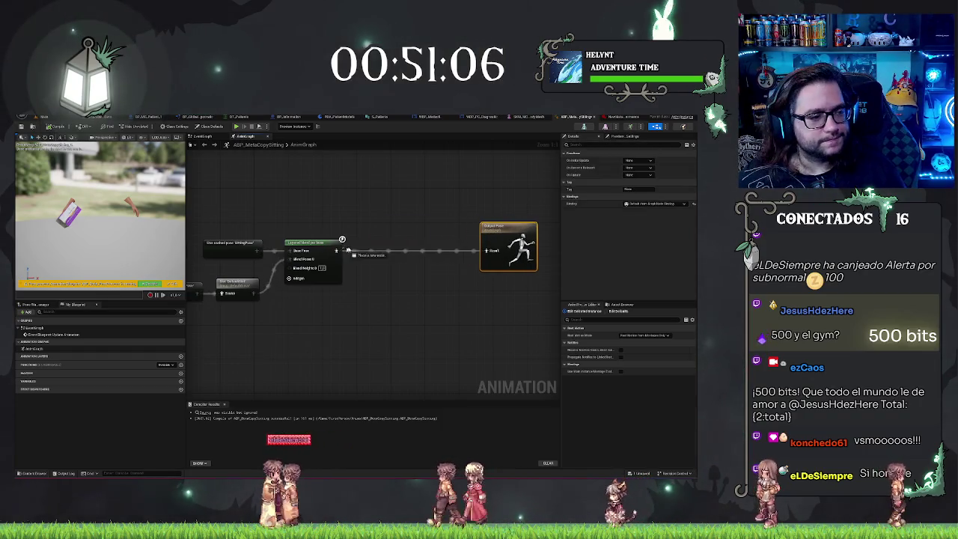
From the Layered Blend output, search nodes for 'enumform mod', 'enume' and 'transform bone', then cancel without adding any.
drag(347, 249, 365, 248)
text(enum)
text(form mod)
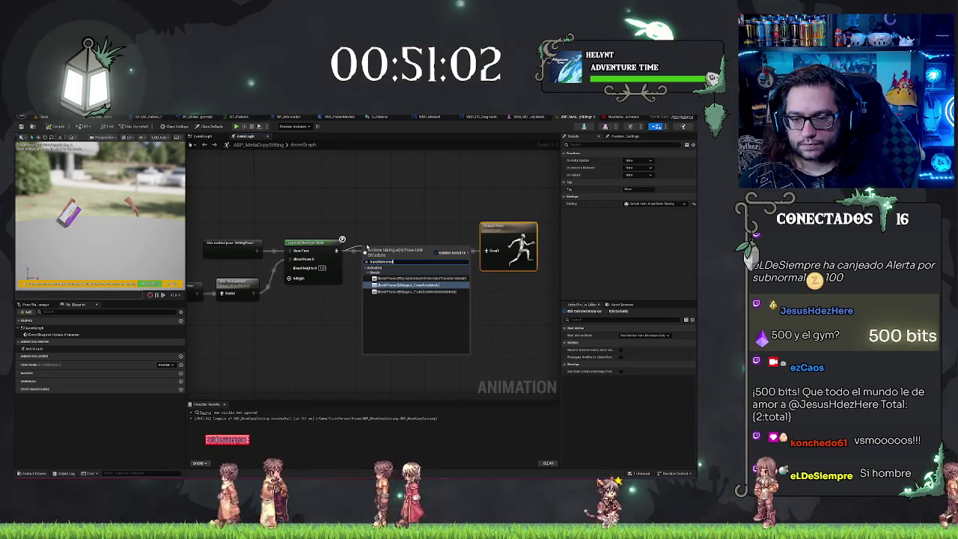
key(ctrl+a)
key(BackSpace)
text(enum)
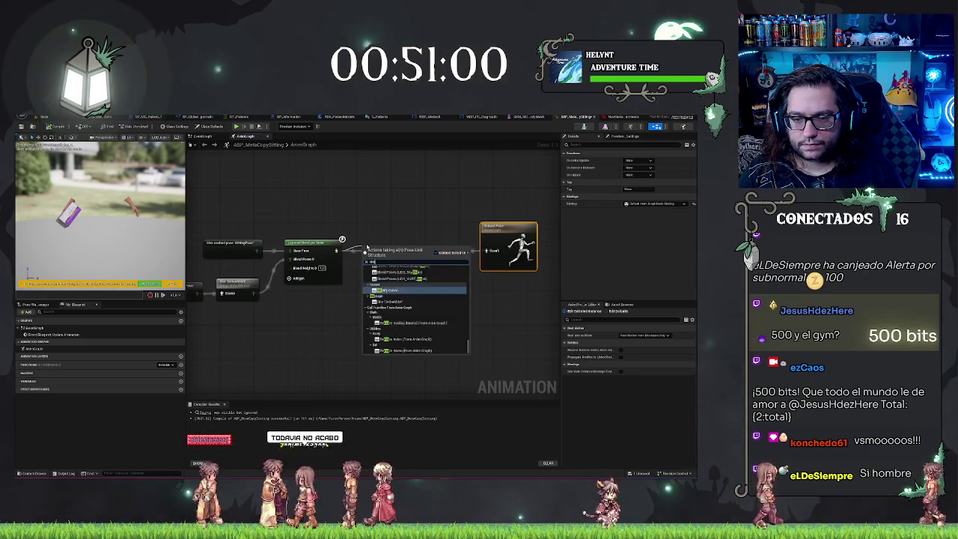
text(e)
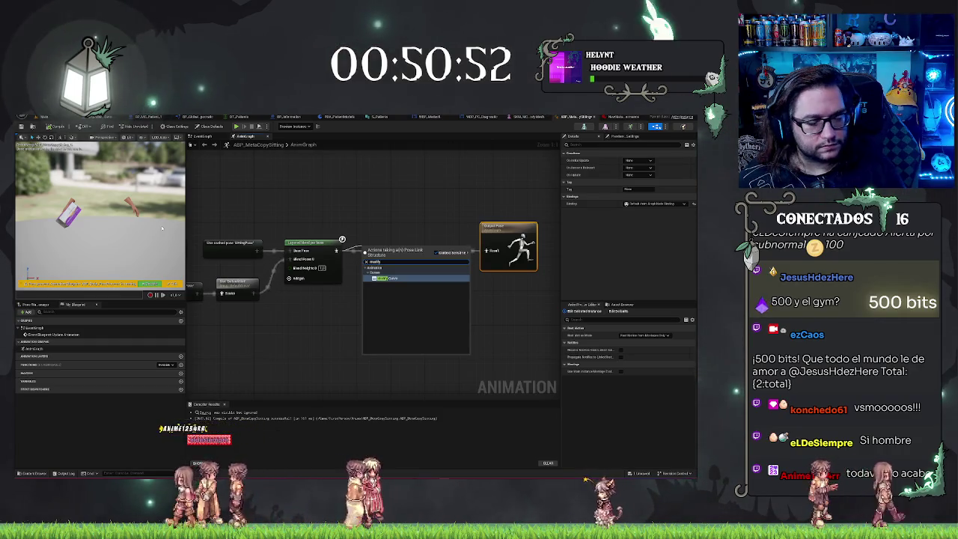
key(BackSpace)
key(BackSpace)
key(BackSpace)
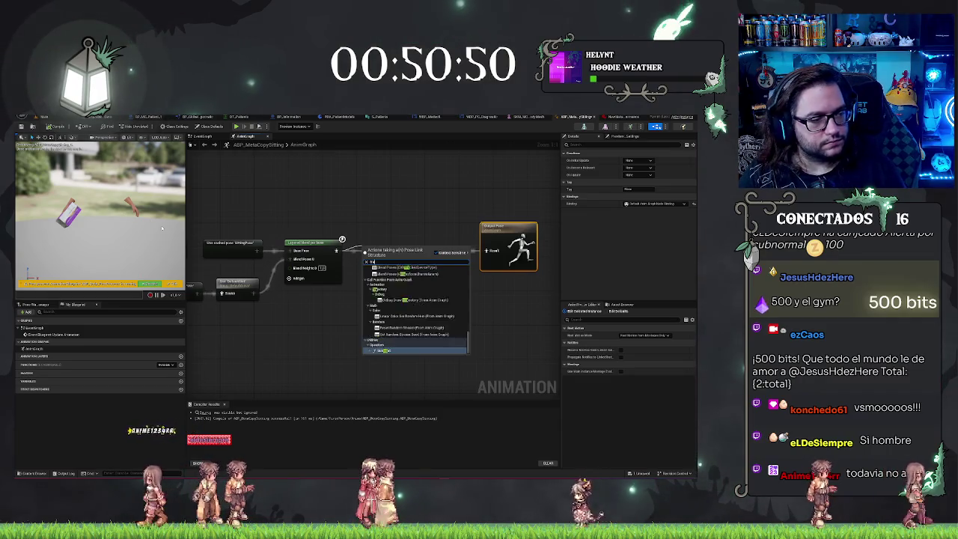
text(transform bone)
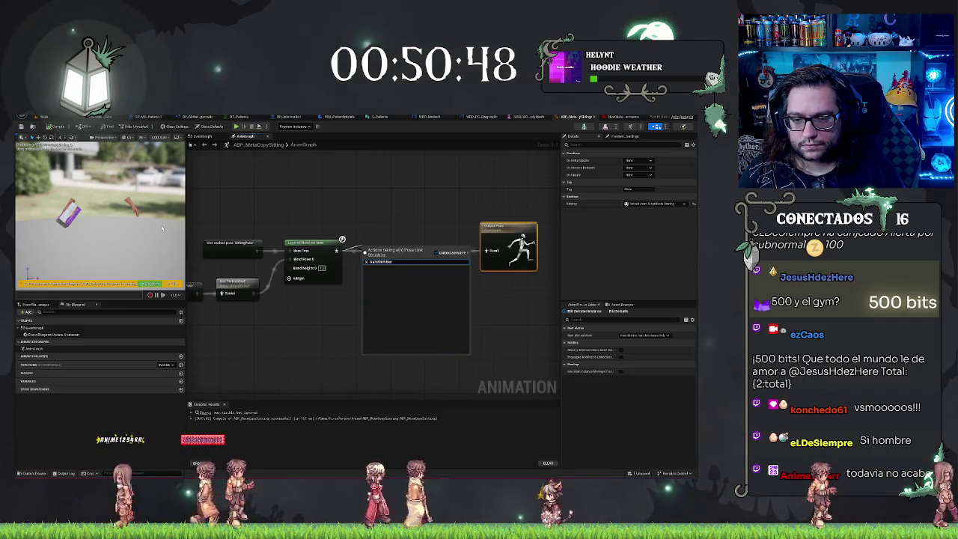
key(Escape)
drag(300, 337, 337, 340)
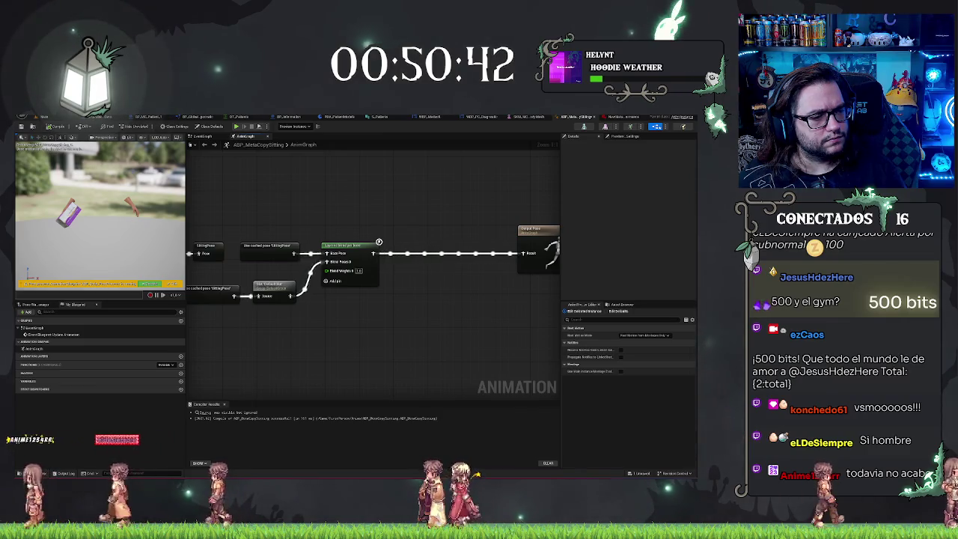
Connect the Layered blend per bone output to the Output Pose Result pin.
drag(373, 253, 446, 197)
text(blend)
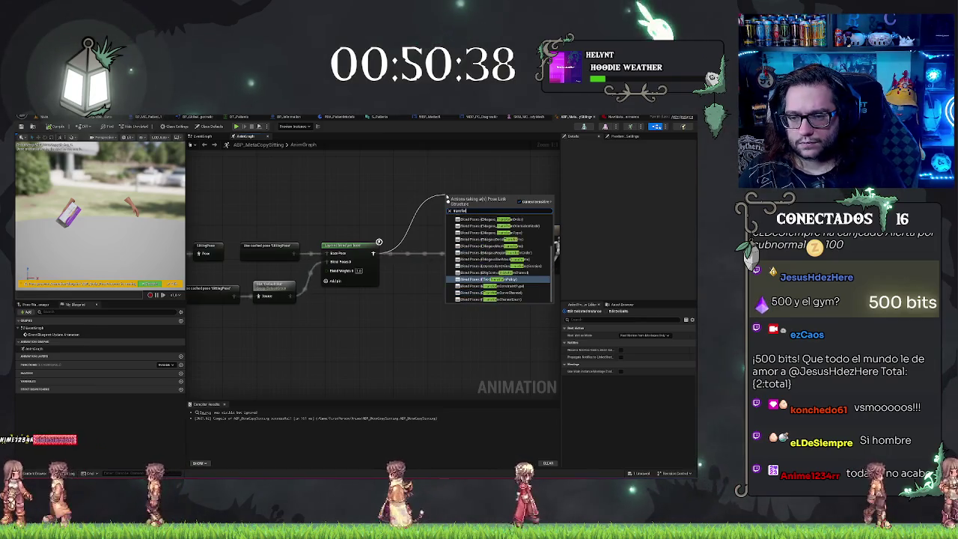
scroll(498, 271, up, 3)
scroll(498, 271, down, 1)
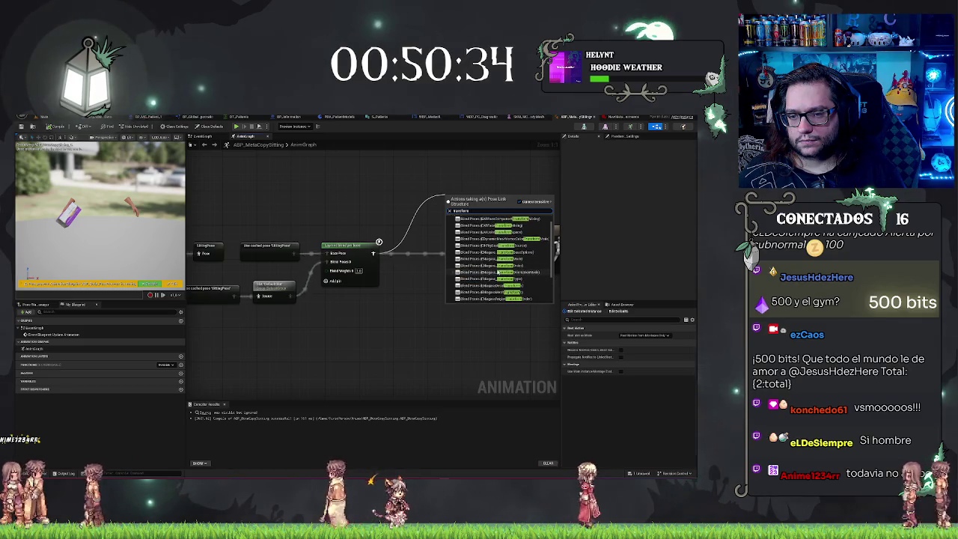
click(423, 307)
mouse_move(373, 253)
mouse_down()
mouse_move(523, 253)
mouse_move(411, 237)
mouse_move(455, 238)
mouse_up()
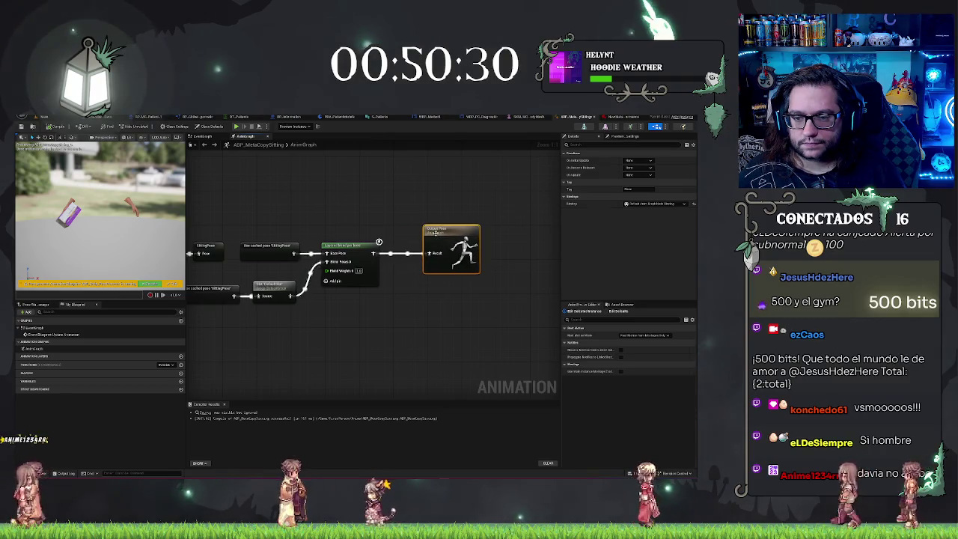
Check the Layered blend per bone, Retarget Pose and Slot DefaultSlot nodes in the chain.
click(352, 258)
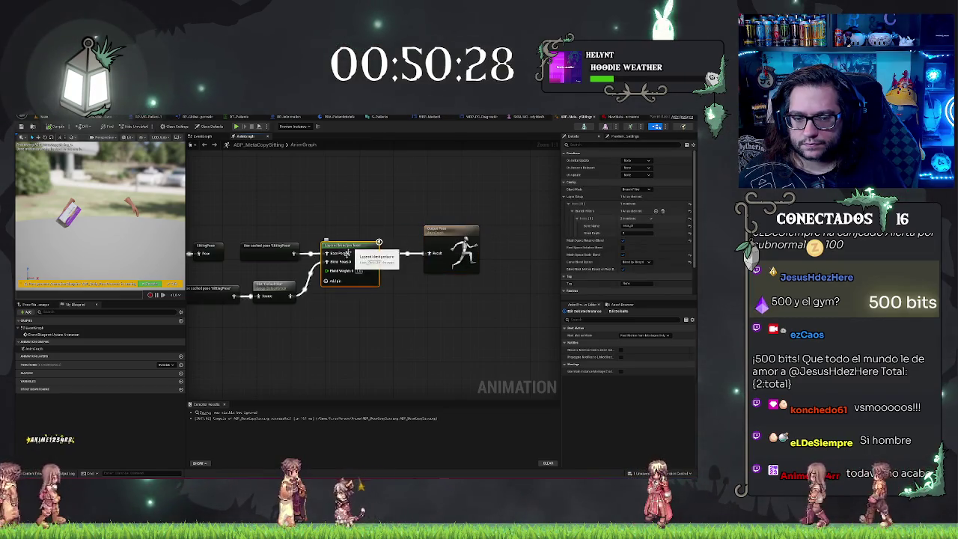
drag(318, 315, 390, 315)
click(340, 288)
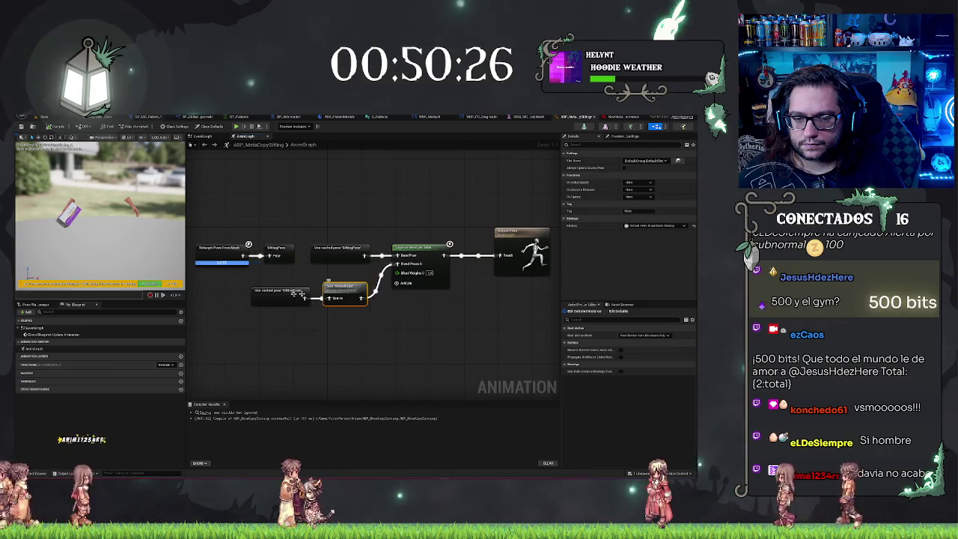
drag(436, 223, 386, 204)
Add a Transform (Modify) Bone node above the chain and push Output Pose further right.
right_click(385, 203)
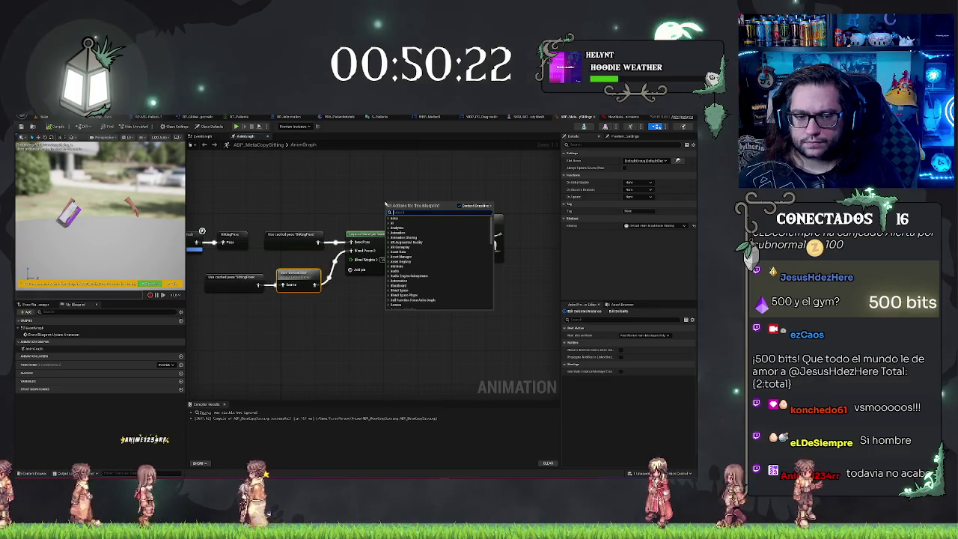
text(ayer)
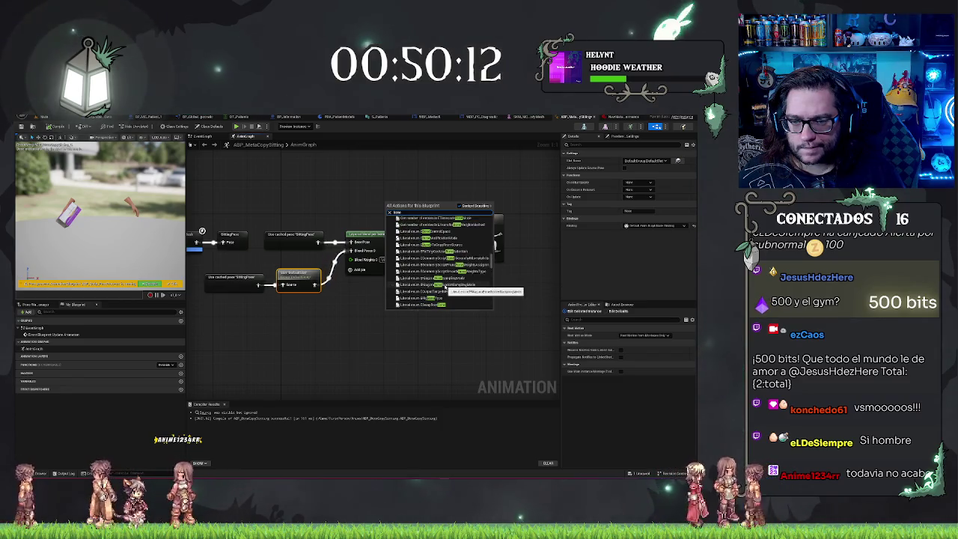
scroll(445, 287, up, 15)
scroll(444, 286, up, 5)
scroll(442, 285, up, 3)
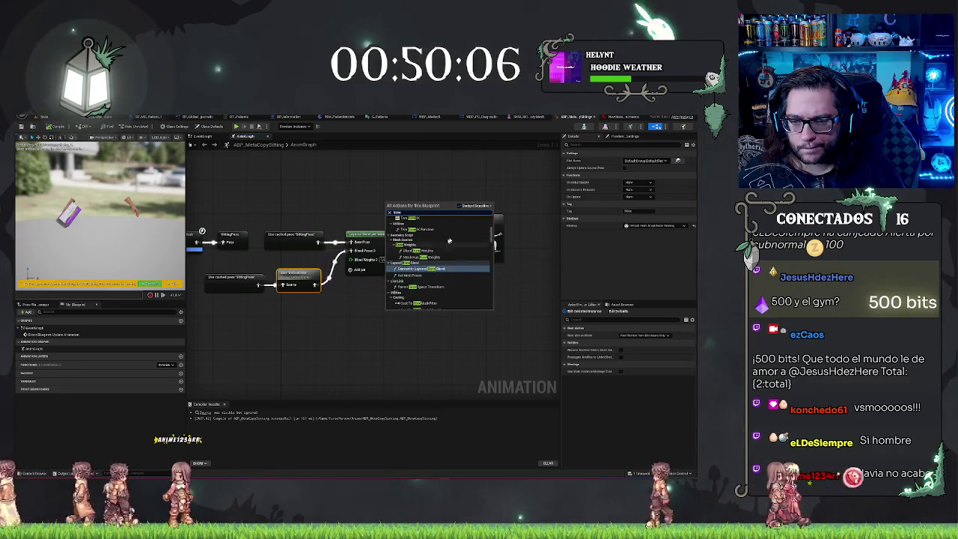
scroll(442, 251, up, 2)
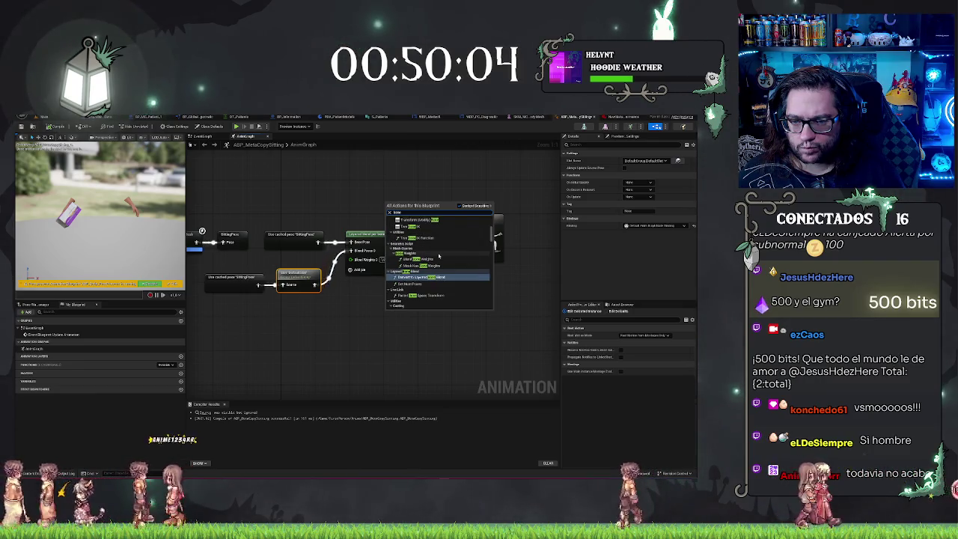
scroll(444, 251, up, 3)
click(428, 244)
mouse_move(410, 205)
mouse_down()
mouse_move(411, 165)
mouse_move(424, 160)
mouse_up()
drag(487, 220, 562, 224)
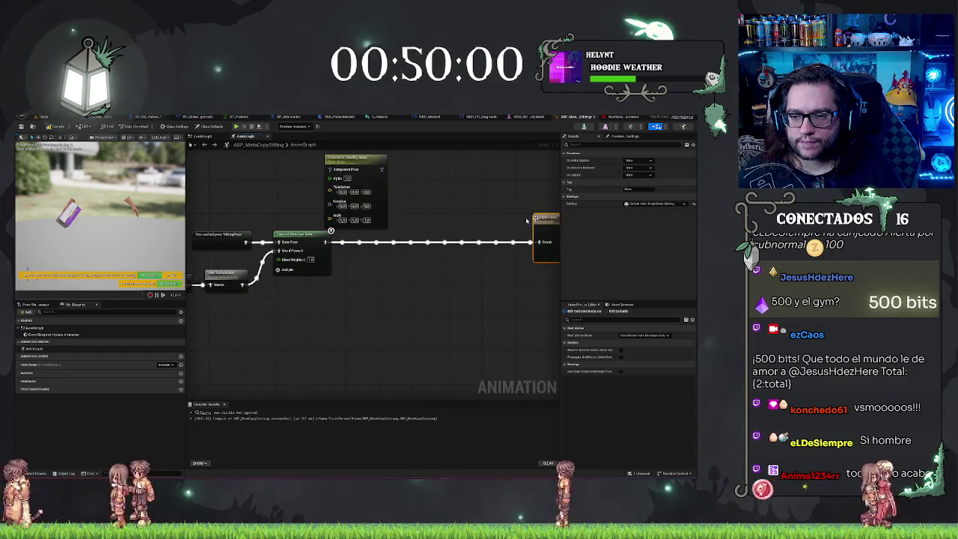
Make room in the pose chain and select Transform (Modify) Bone to show its Details.
mouse_move(340, 162)
mouse_down()
mouse_move(386, 239)
mouse_move(325, 242)
mouse_move(345, 196)
mouse_up()
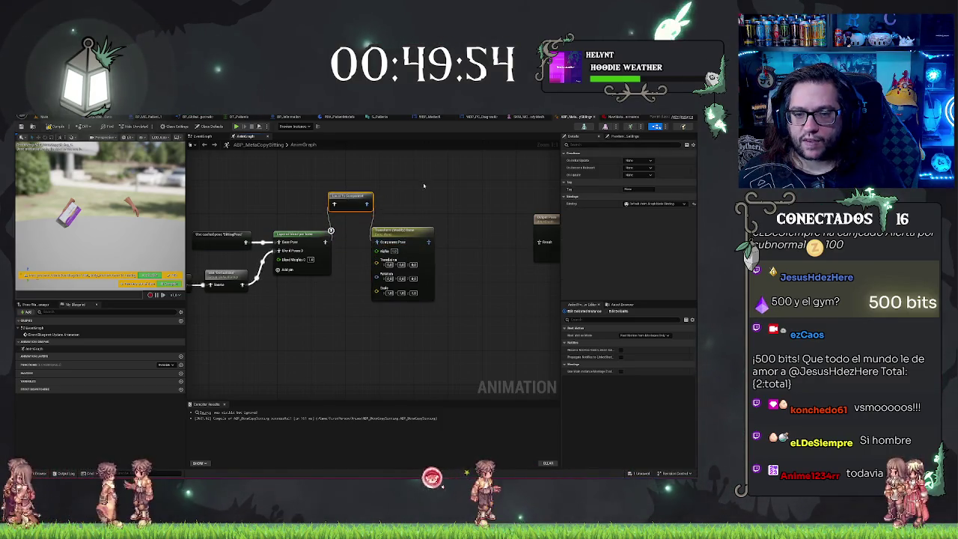
drag(423, 186, 439, 212)
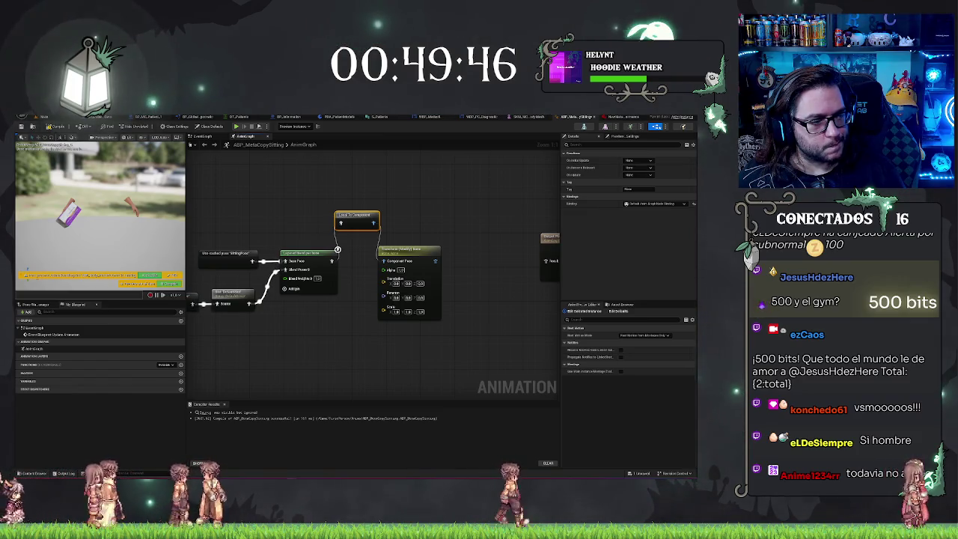
click(413, 251)
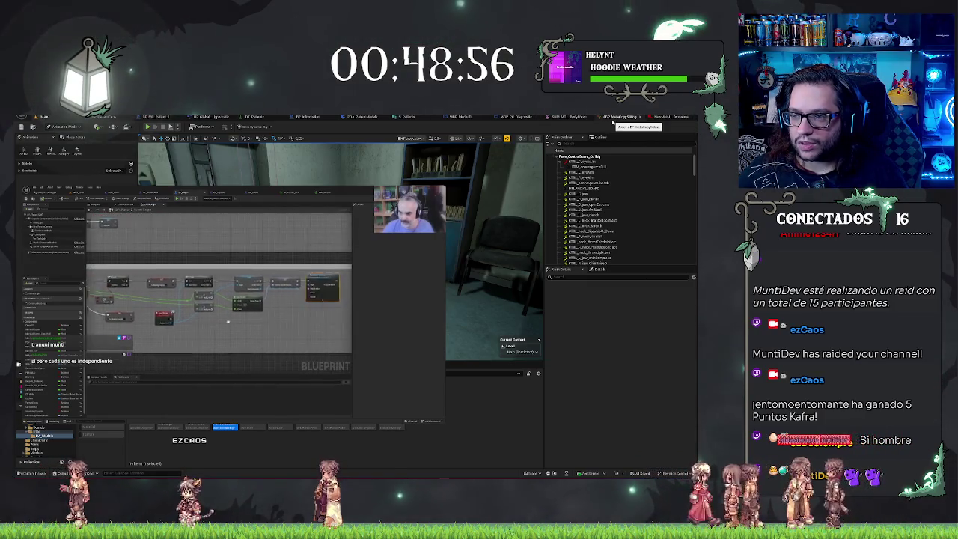
click(612, 120)
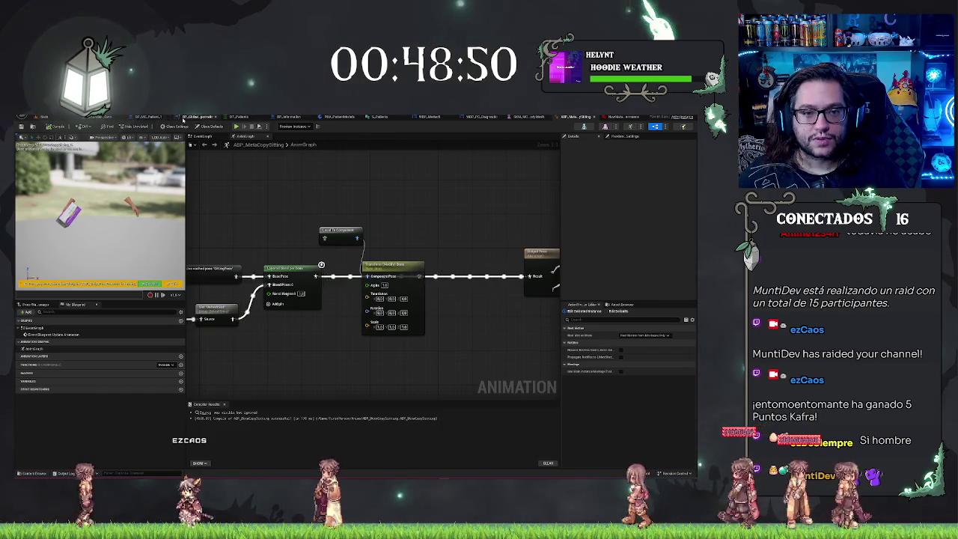
click(111, 117)
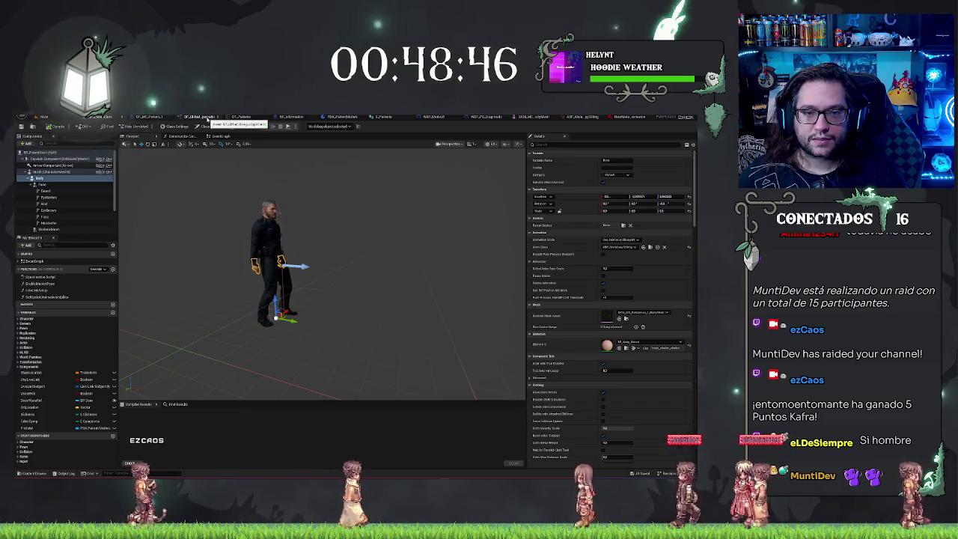
click(480, 118)
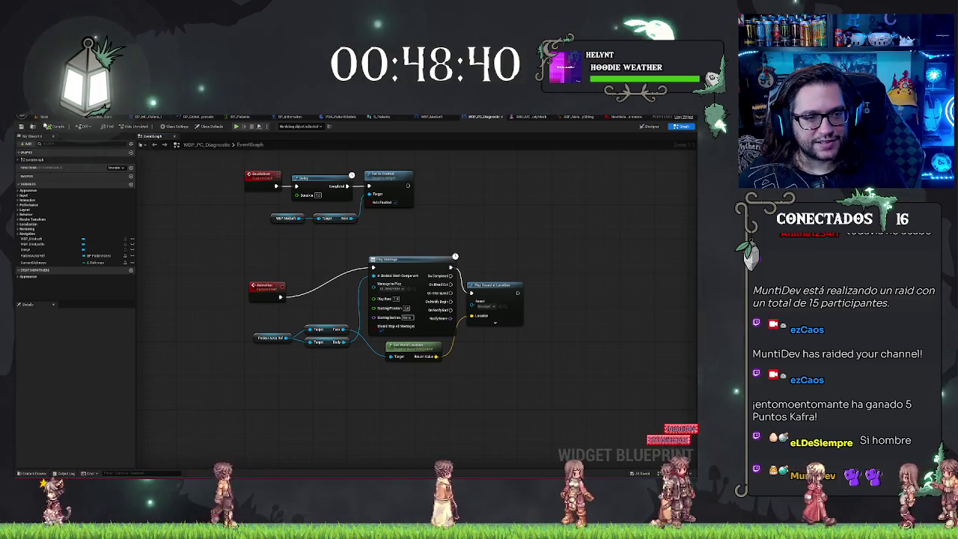
click(42, 118)
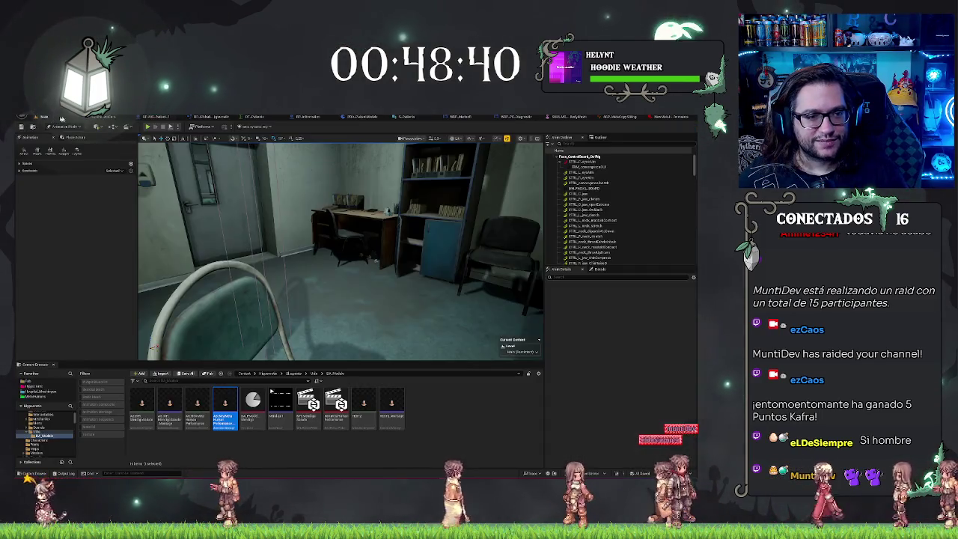
Launch the hospital diagnosis level with Play from the level toolbar.
click(148, 127)
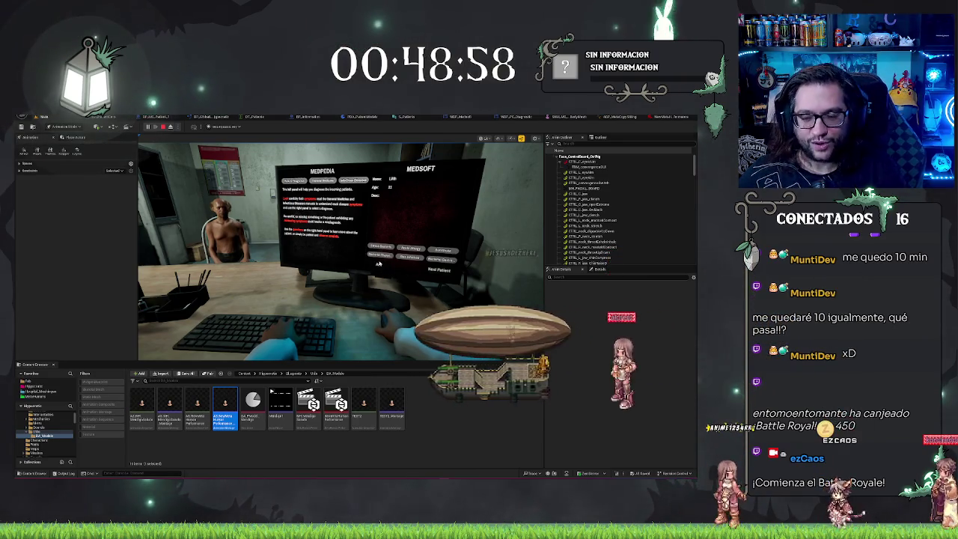
Use the diagnosis computer with E, eject with F8 to view the seated patient, then end play.
key(Escape)
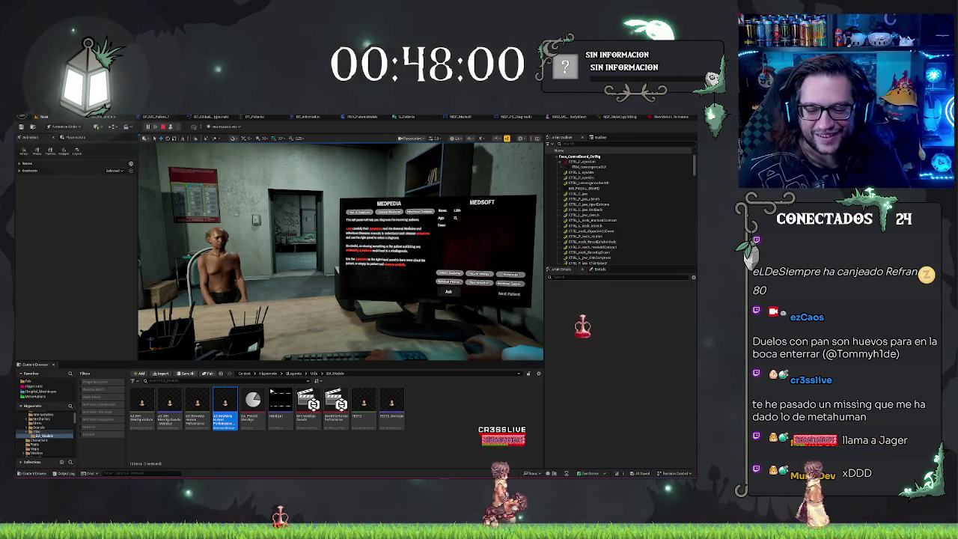
click(148, 235)
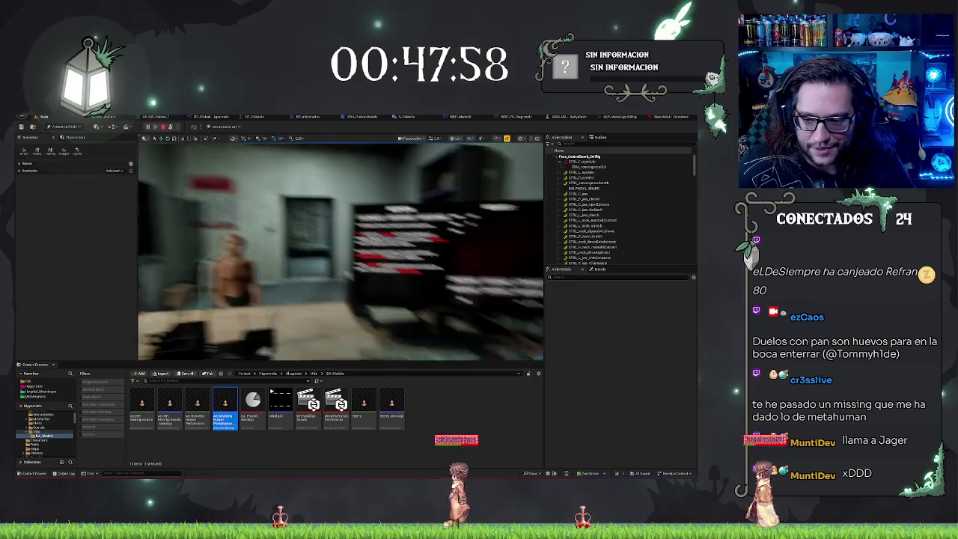
key(e)
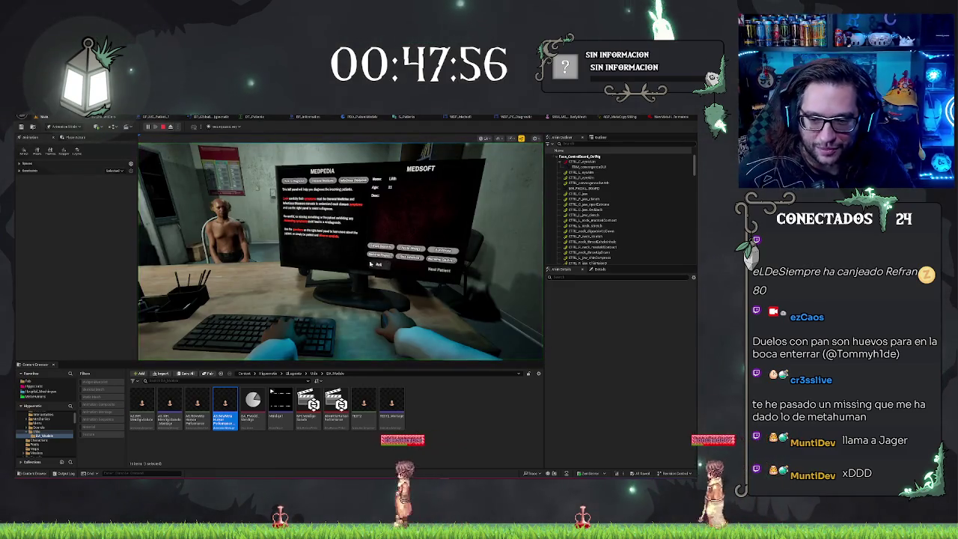
key(F8)
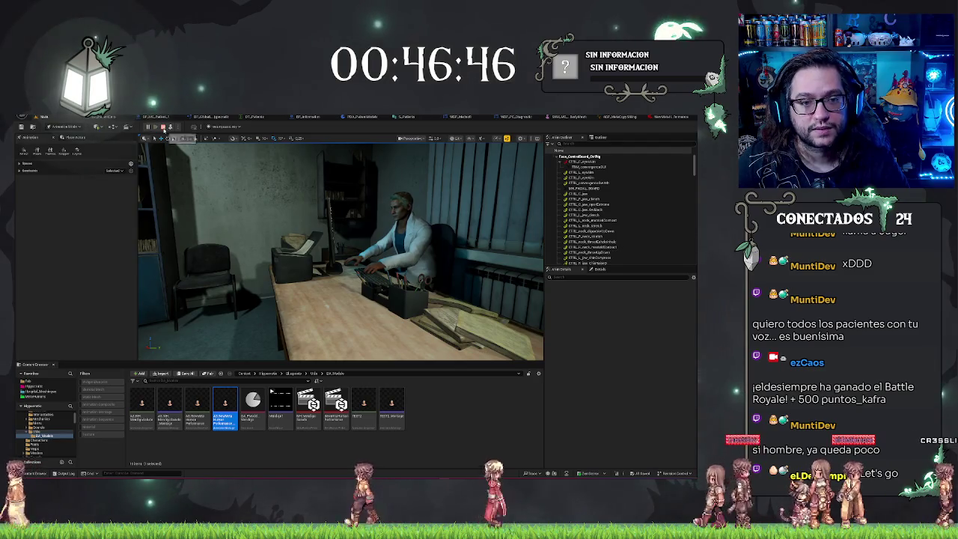
key(Escape)
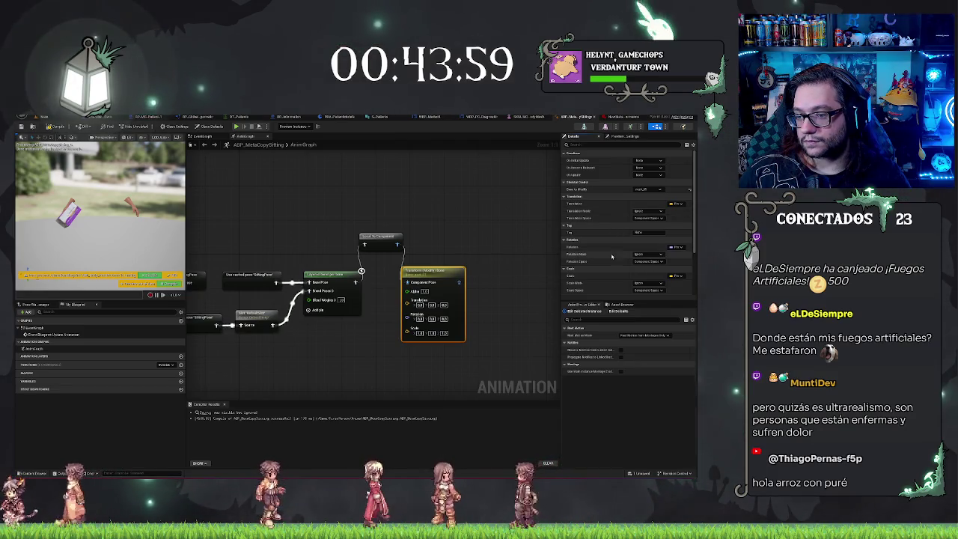
Open the Position Mode dropdown for the Transform (Modify) Bone node in Details.
click(640, 254)
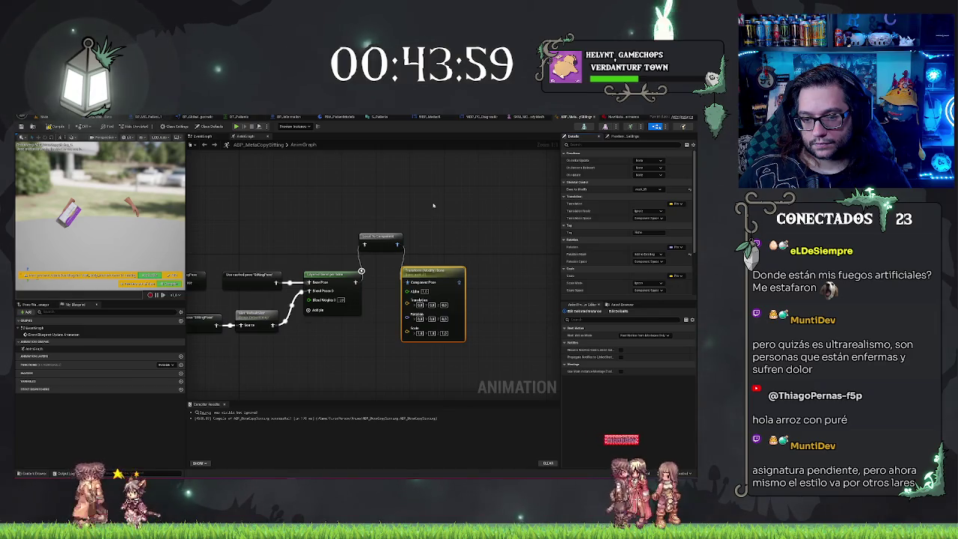
Line up Transform (Modify) Bone and Local To Component, and review Rotation Space, leaving it unchanged.
drag(437, 271, 468, 273)
mouse_move(395, 240)
mouse_down()
mouse_move(403, 274)
mouse_move(310, 275)
mouse_up()
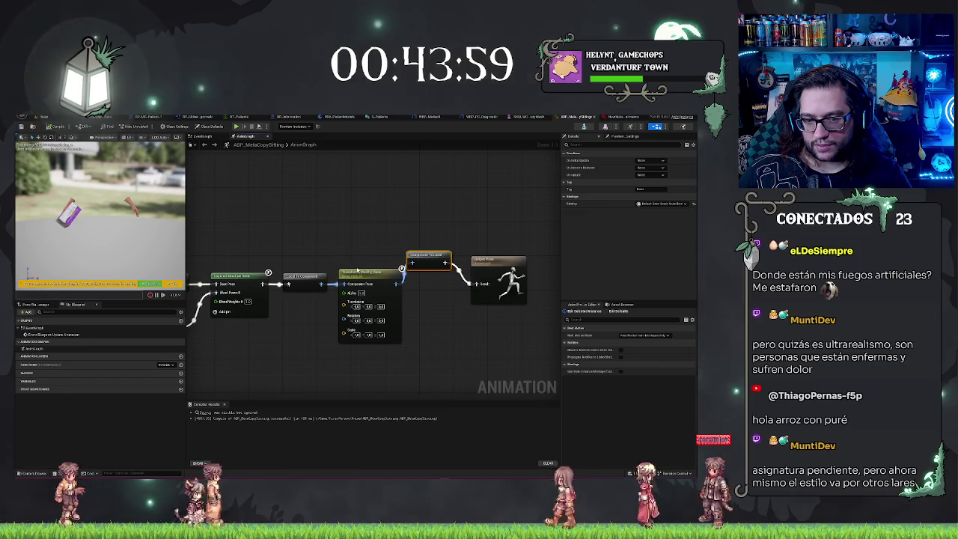
click(358, 271)
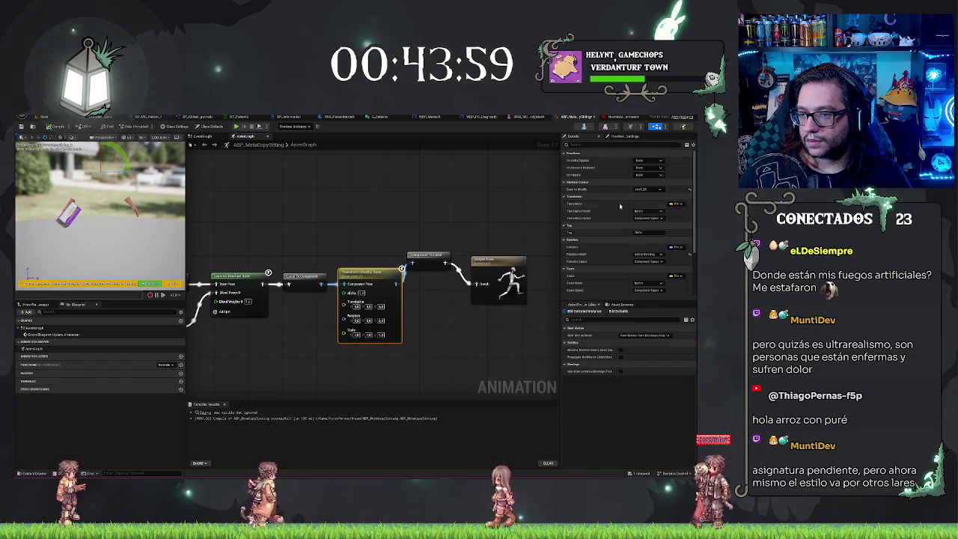
scroll(656, 239, down, 1)
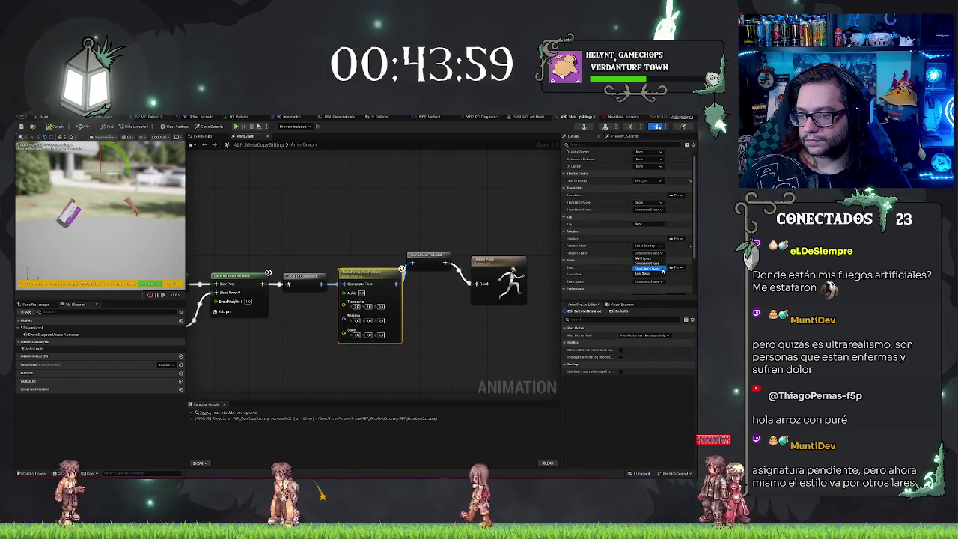
click(510, 196)
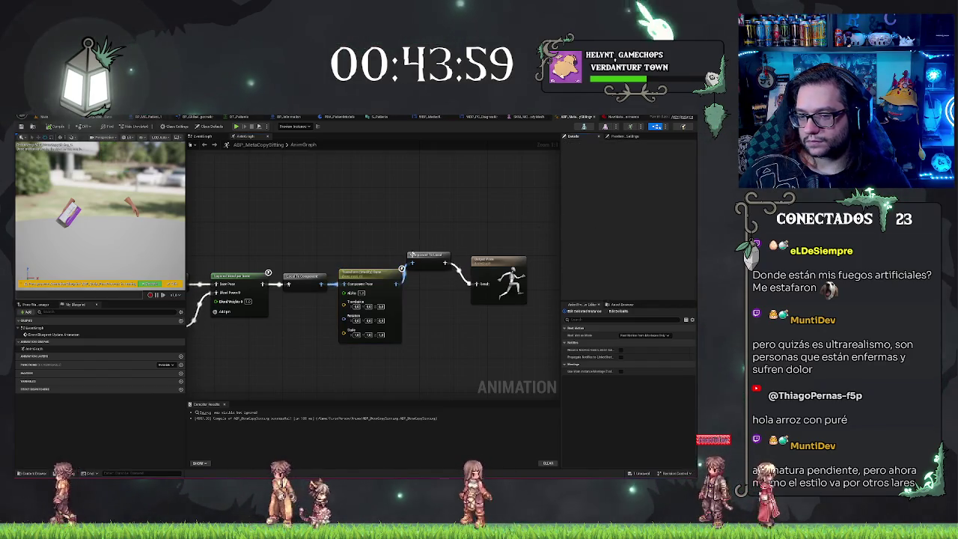
scroll(603, 259, down, 2)
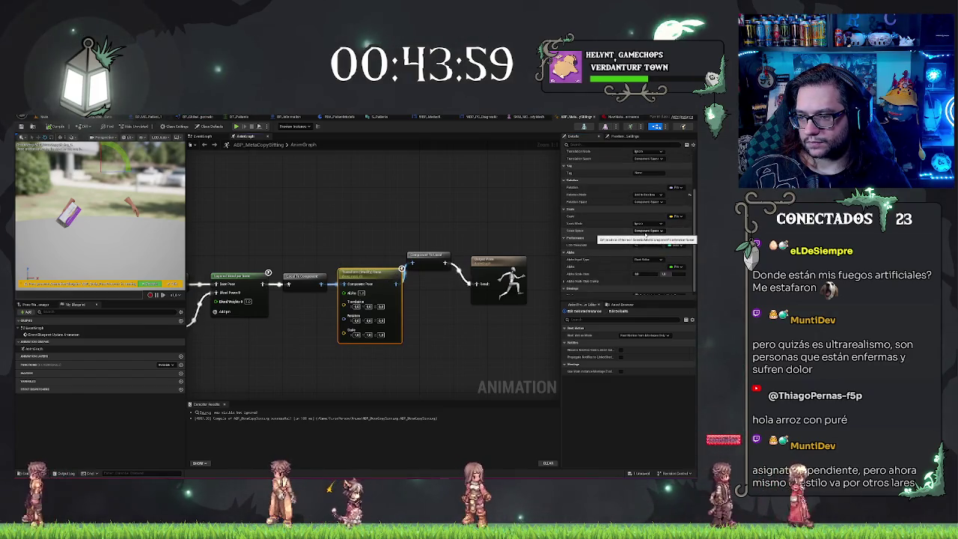
scroll(610, 275, down, 2)
click(404, 214)
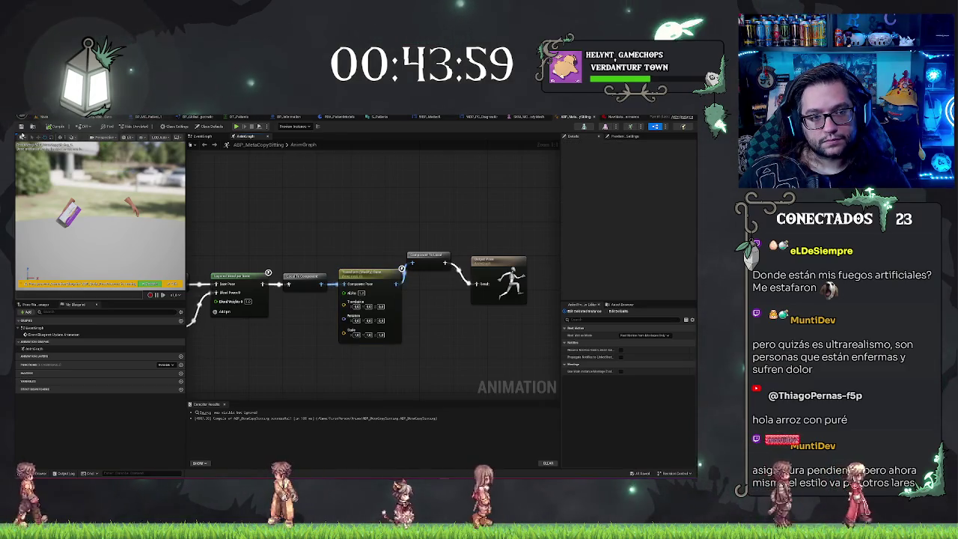
key(ctrl+Tab)
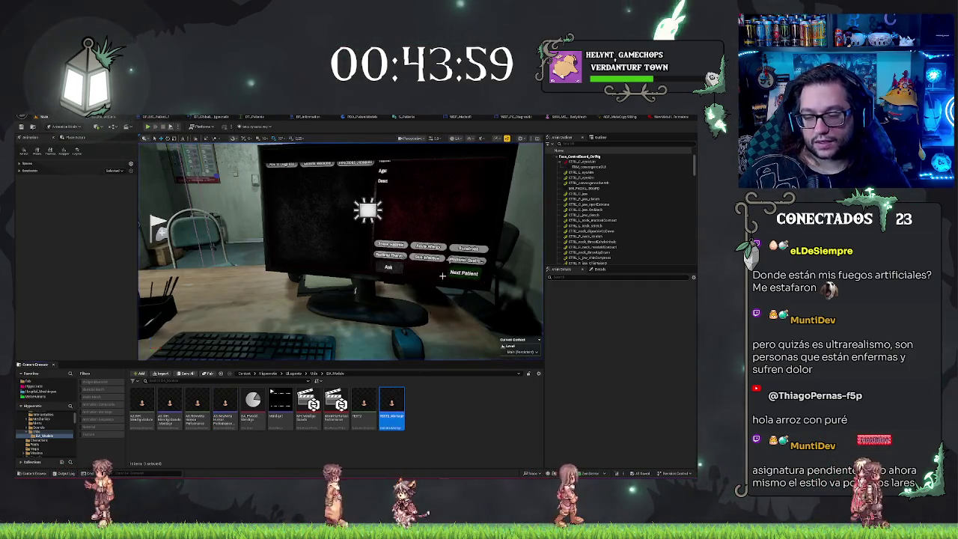
Set Play Montage in the WBP_PC_Diagnostic Event Graph to TEST2_Montage, then return to Main.
key(ctrl+Tab)
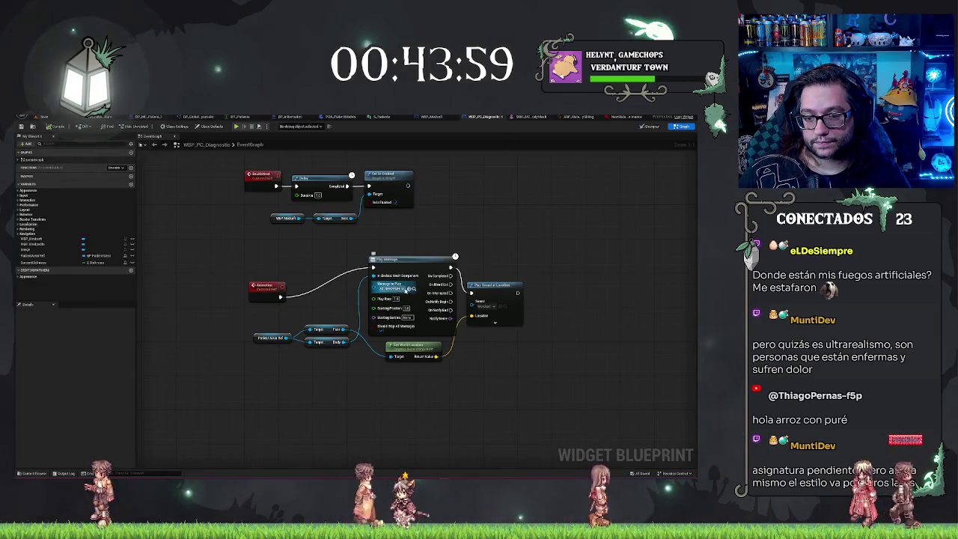
click(410, 288)
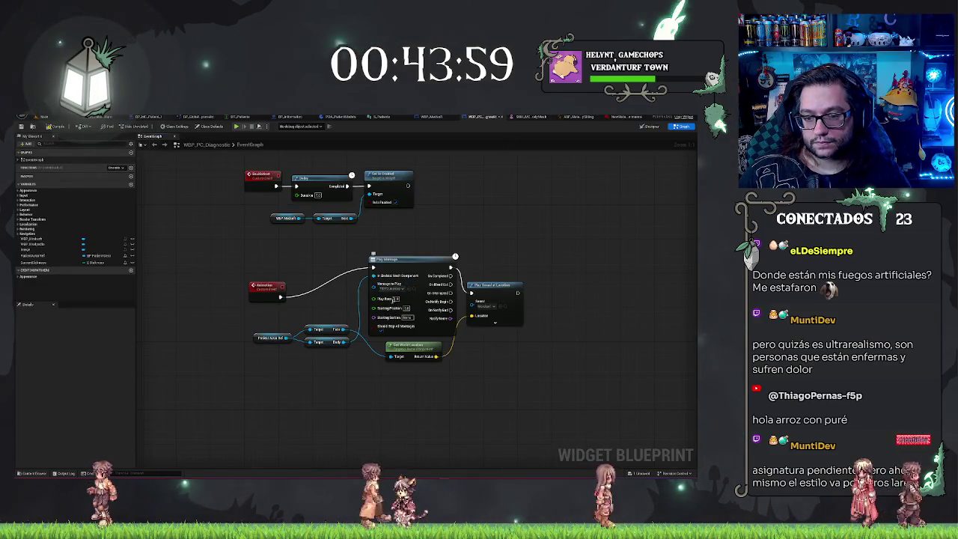
click(44, 117)
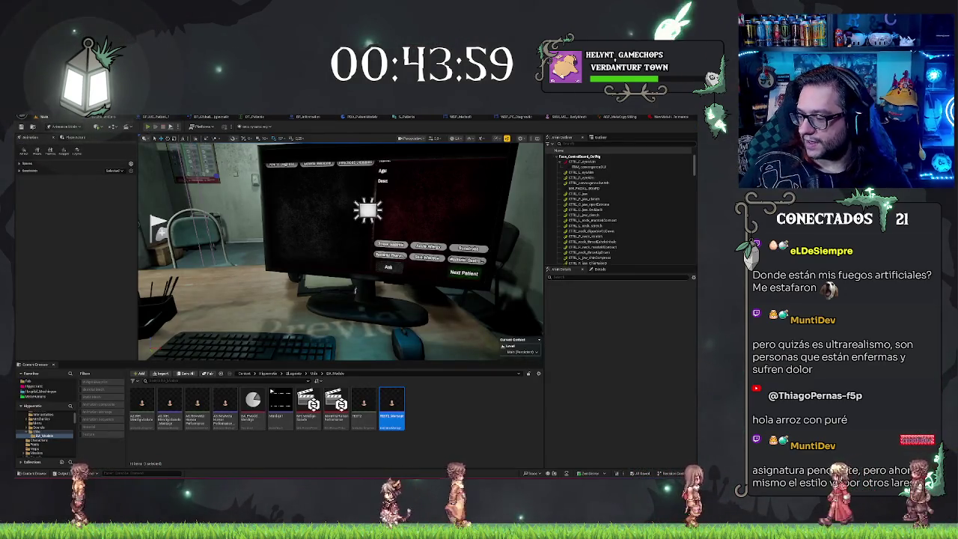
Run the level with Alt+P, eject with F8 to watch the patient's TEST2_Montage, then stop.
key(alt+p)
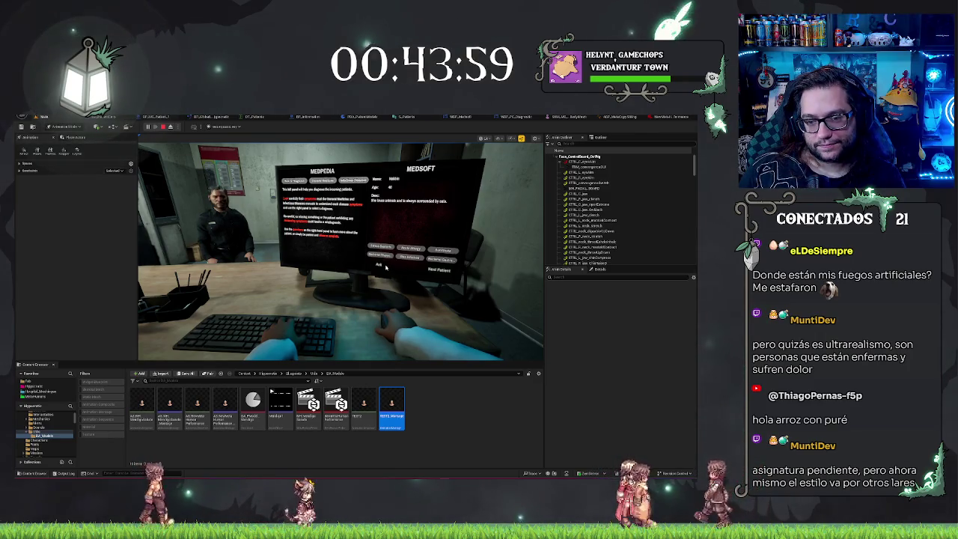
key(F8)
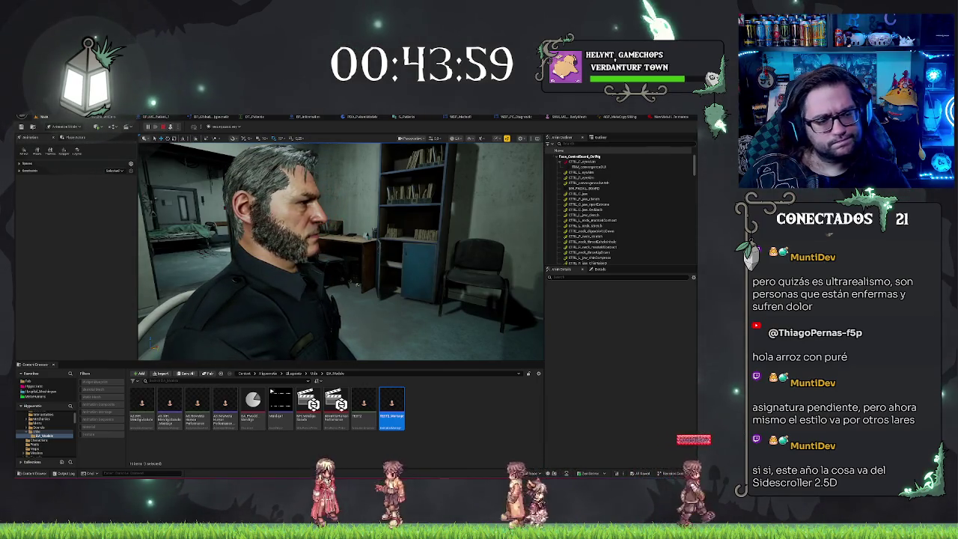
click(163, 127)
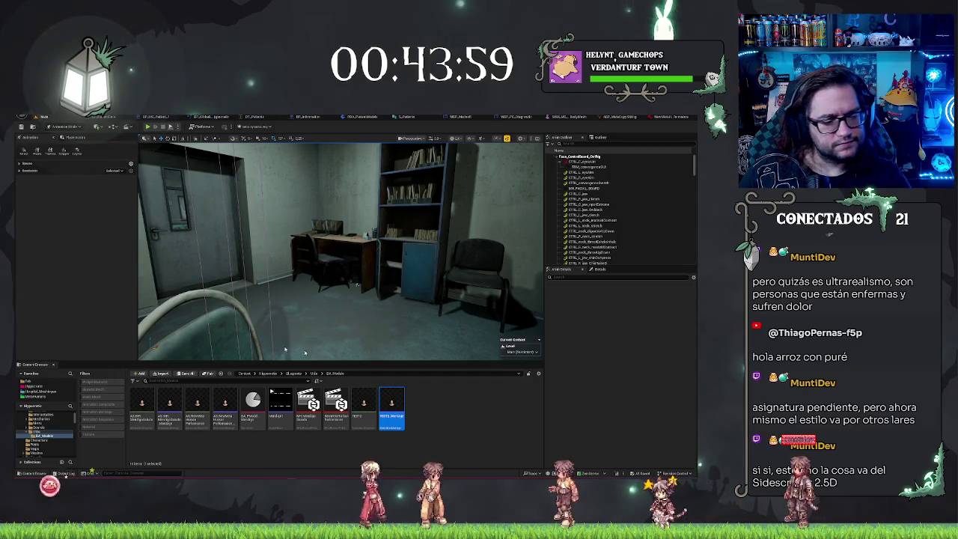
click(463, 405)
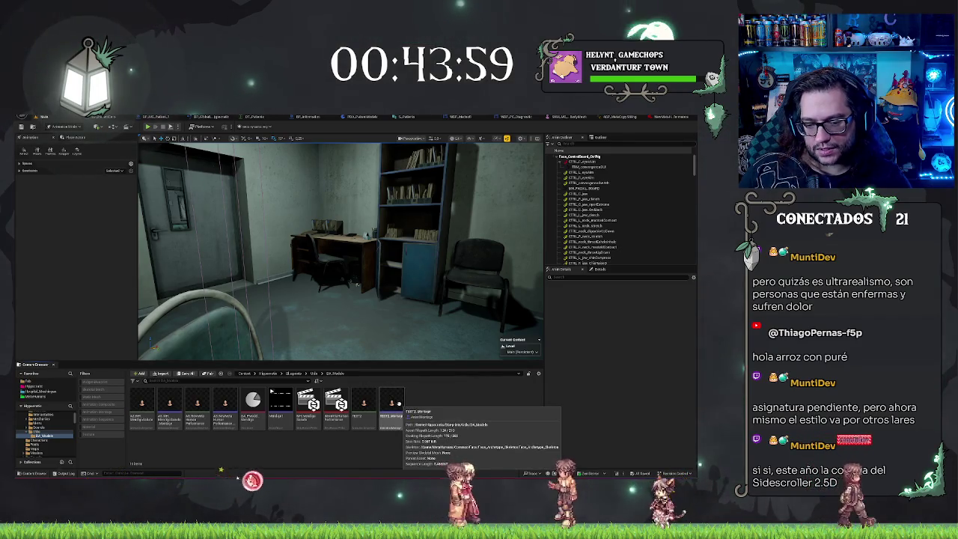
Open AS_NewMetaHumanPerformance from the Content Browser to see its facial curve tracks.
double_click(197, 404)
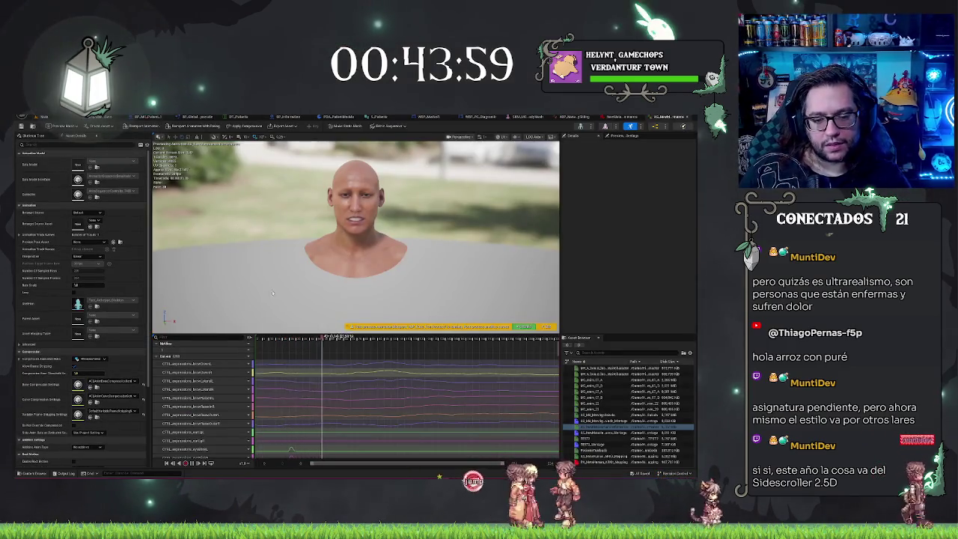
Delete the head translation curve tracks, then select the three bone transform nodes in ABP_MetaCopySitting.
scroll(224, 397, down, 5)
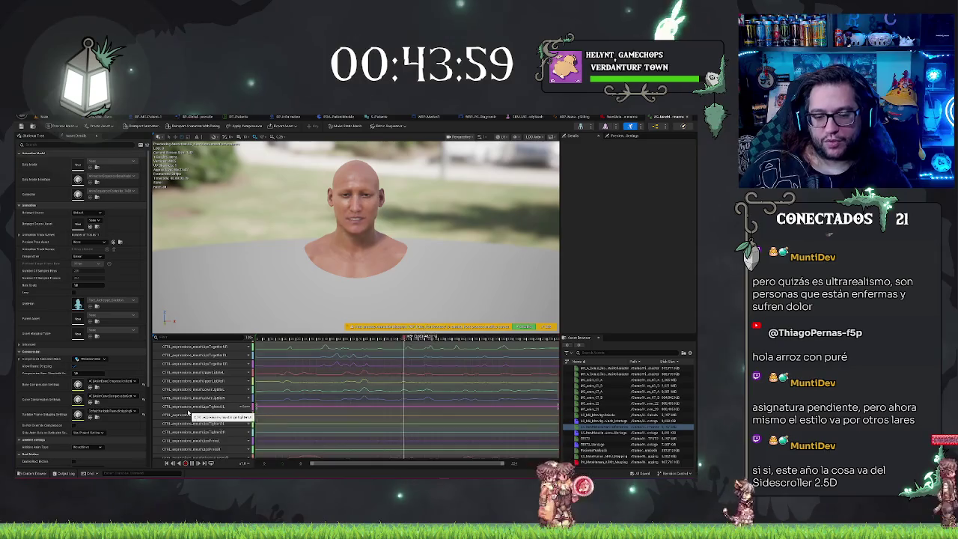
scroll(202, 397, down, 5)
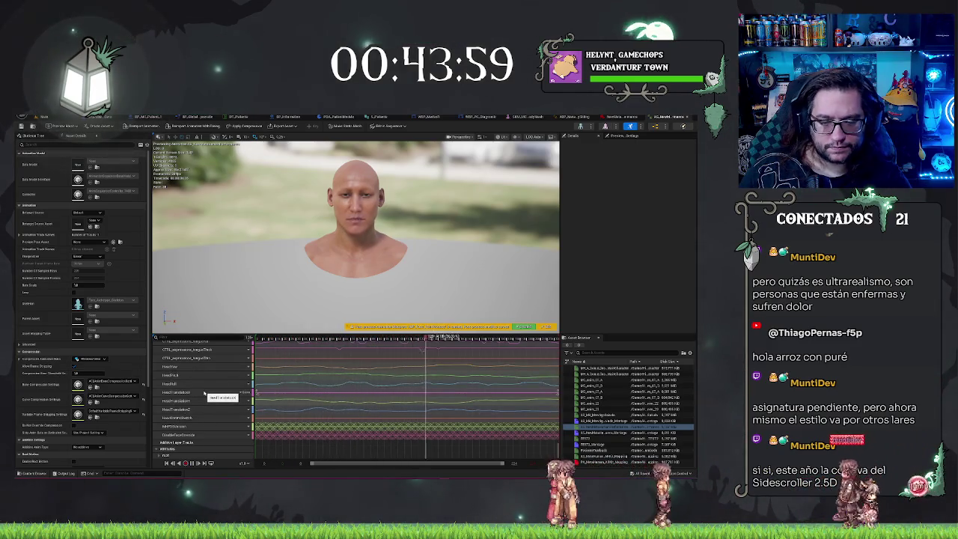
click(200, 392)
shift+click(202, 410)
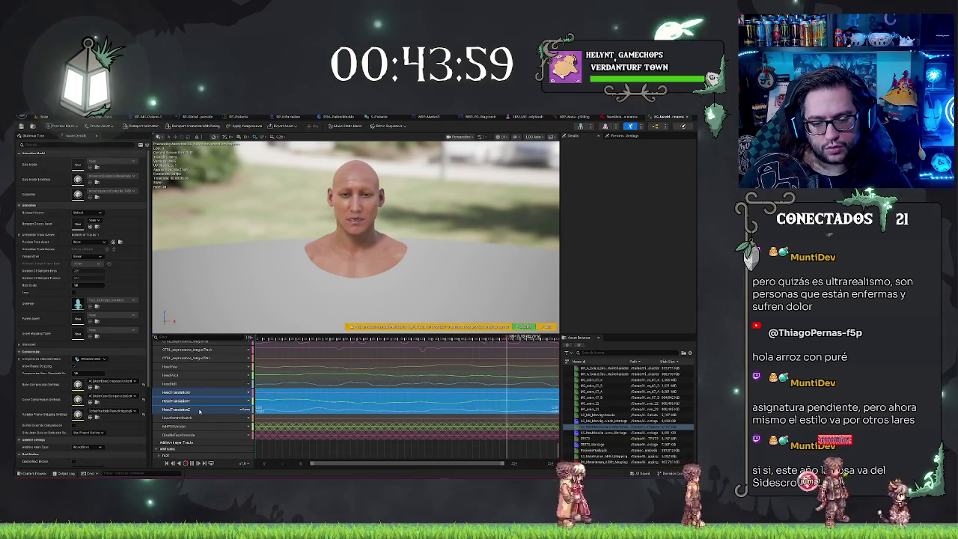
right_click(204, 410)
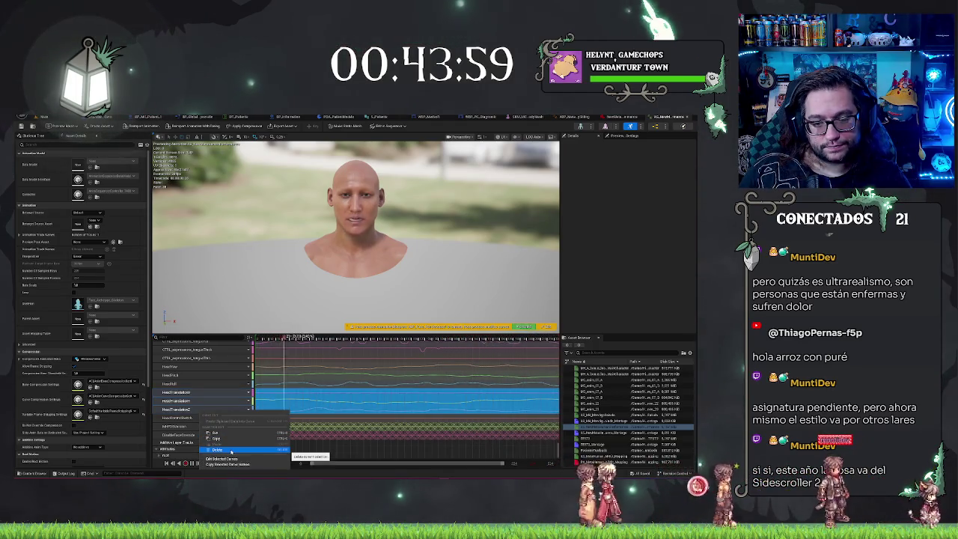
click(232, 451)
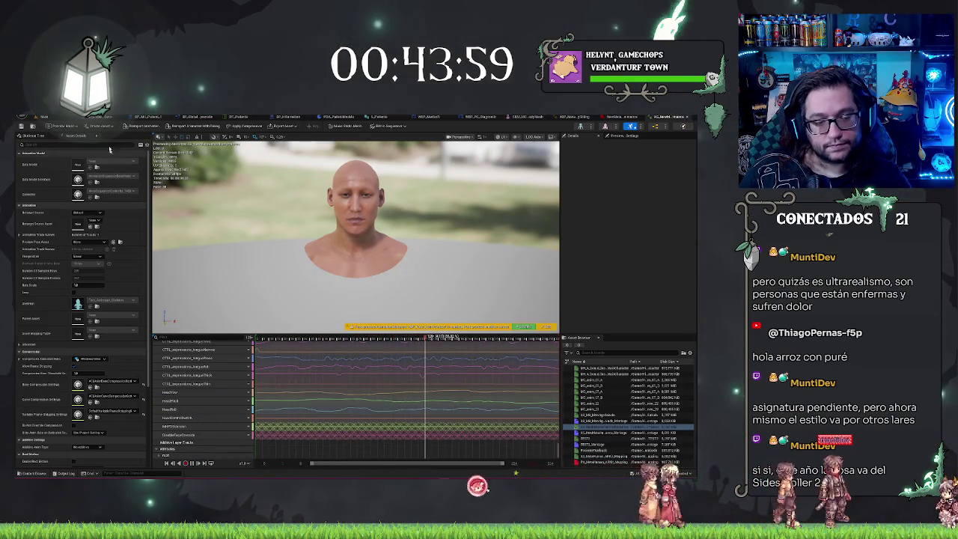
click(578, 118)
drag(301, 219, 449, 371)
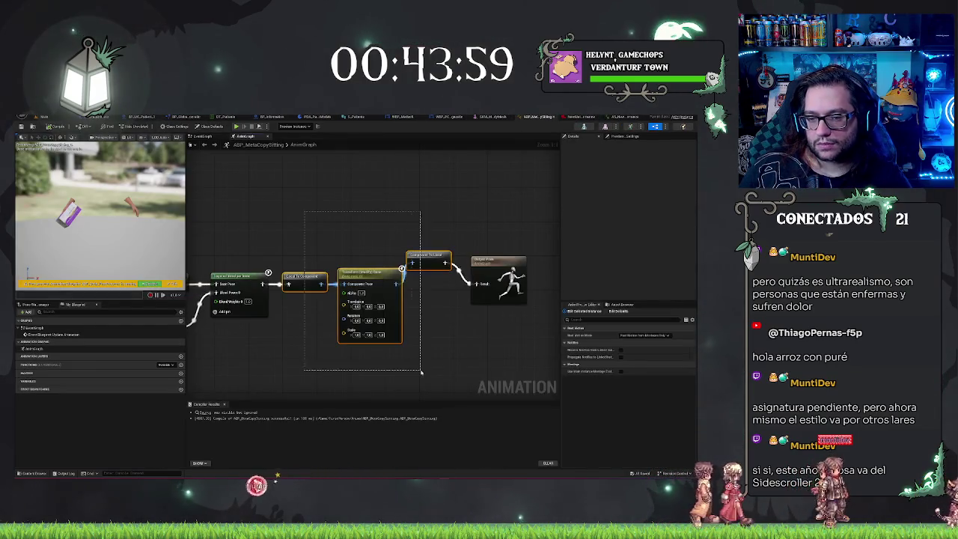
Delete the bone transform nodes so Layered blend per bone feeds Output Pose, then go back to the level.
key(Delete)
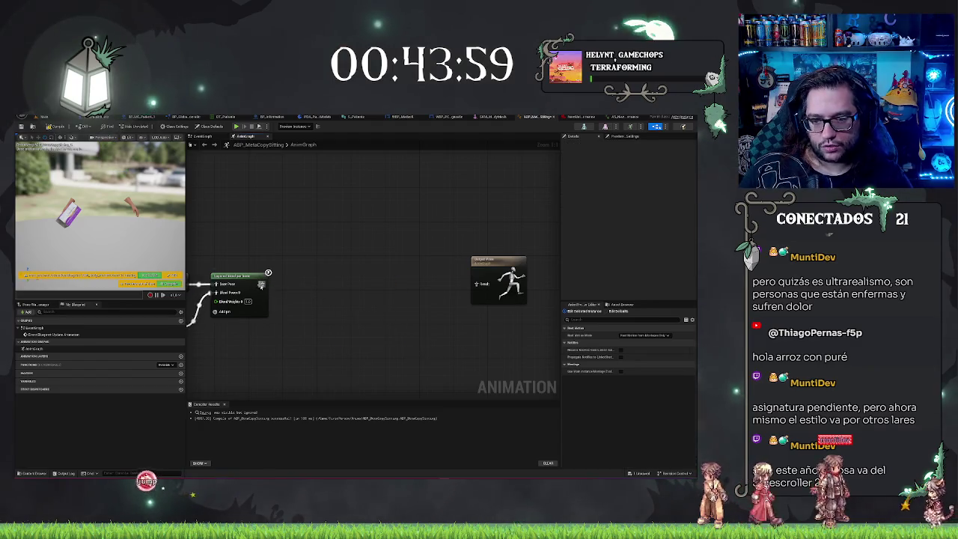
click(487, 270)
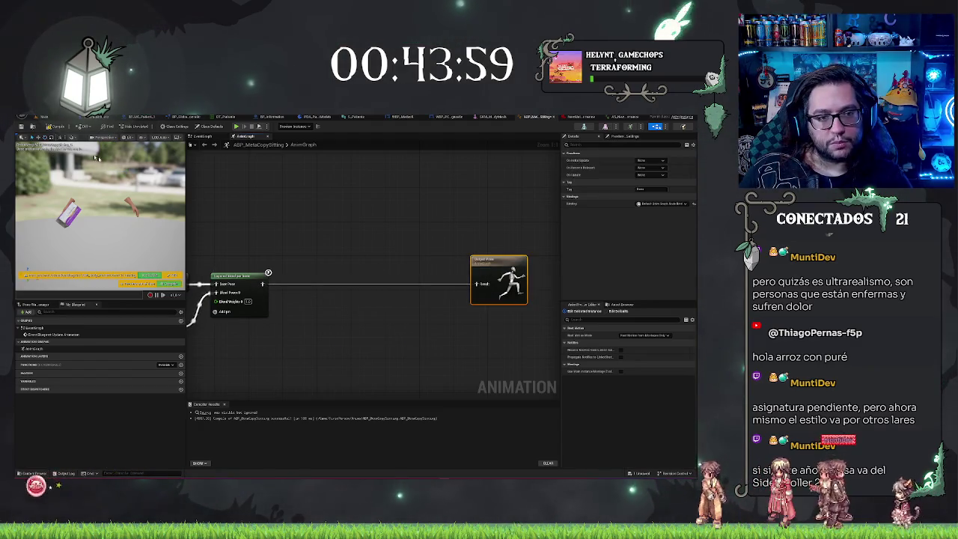
click(249, 274)
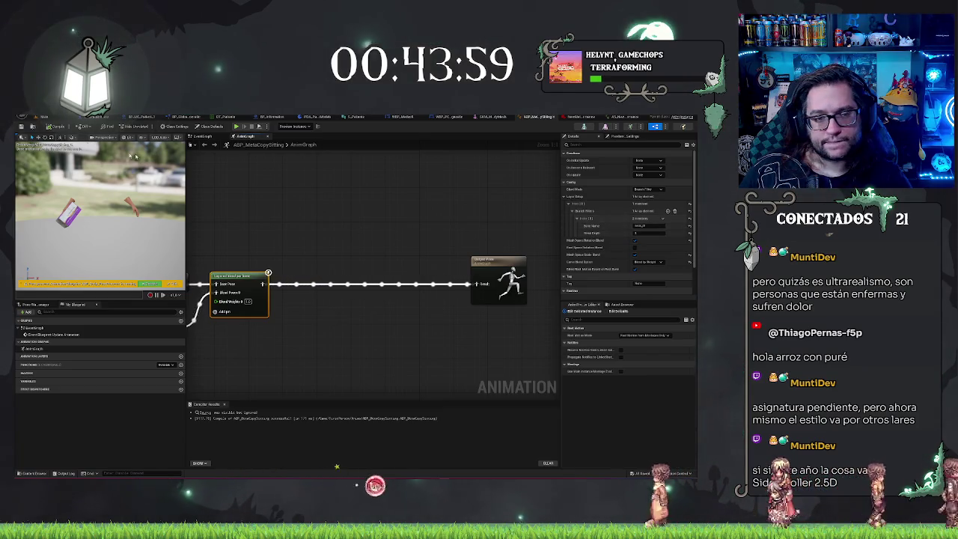
click(42, 116)
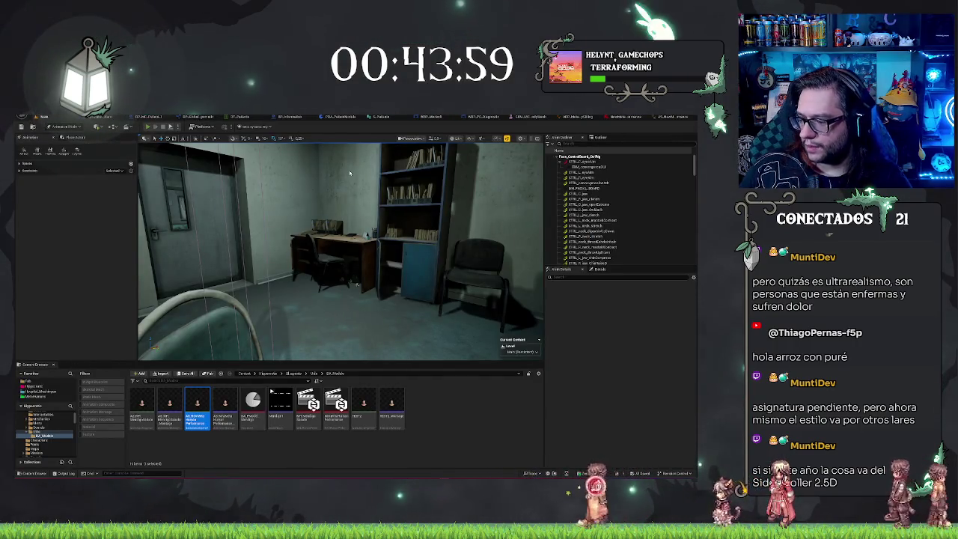
Play the hospital scene, eject with F8 to inspect the patient, stop, and reopen AS_NewMetaHumanPerformance.
key(alt+p)
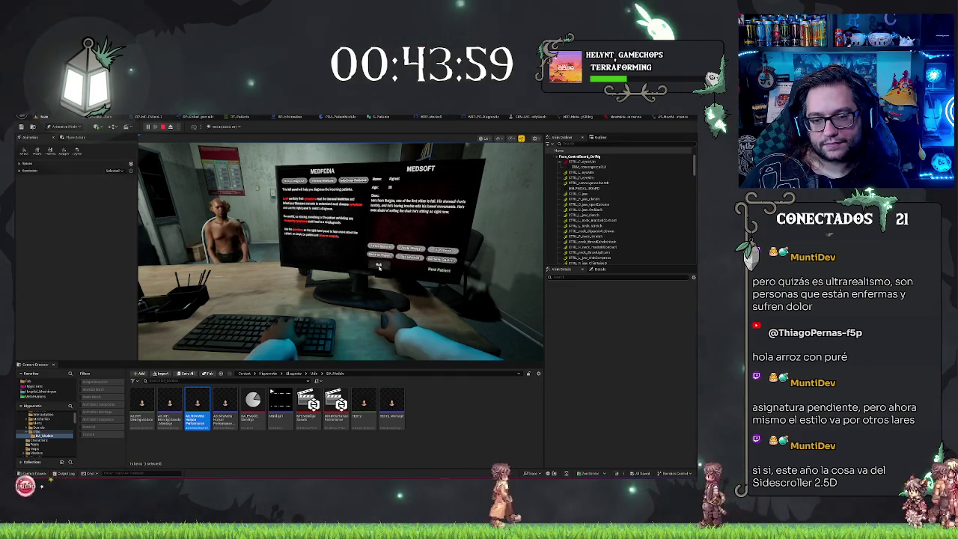
key(F8)
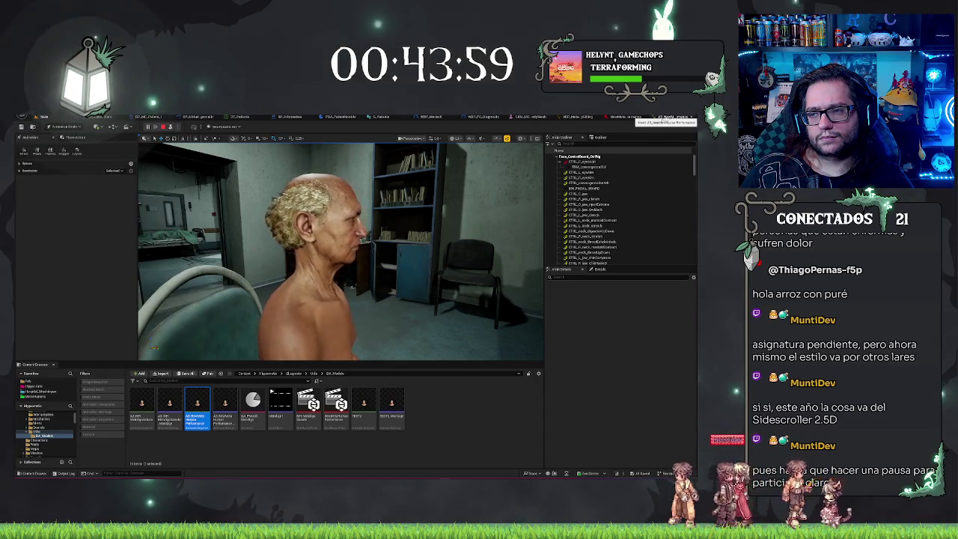
click(163, 127)
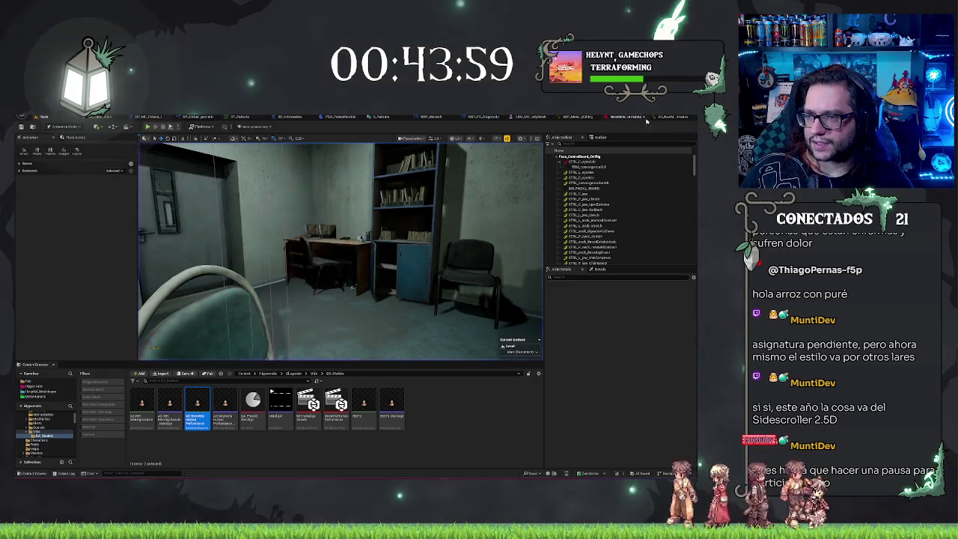
click(663, 119)
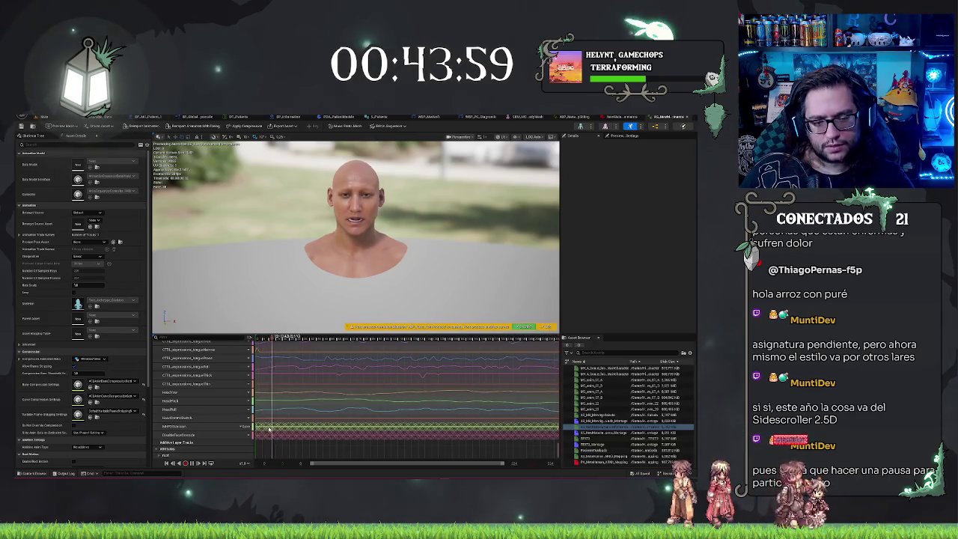
Review the WBP_PC_Diagnostic EventGraph against the hospital level, then start a new Play in Editor session.
click(479, 118)
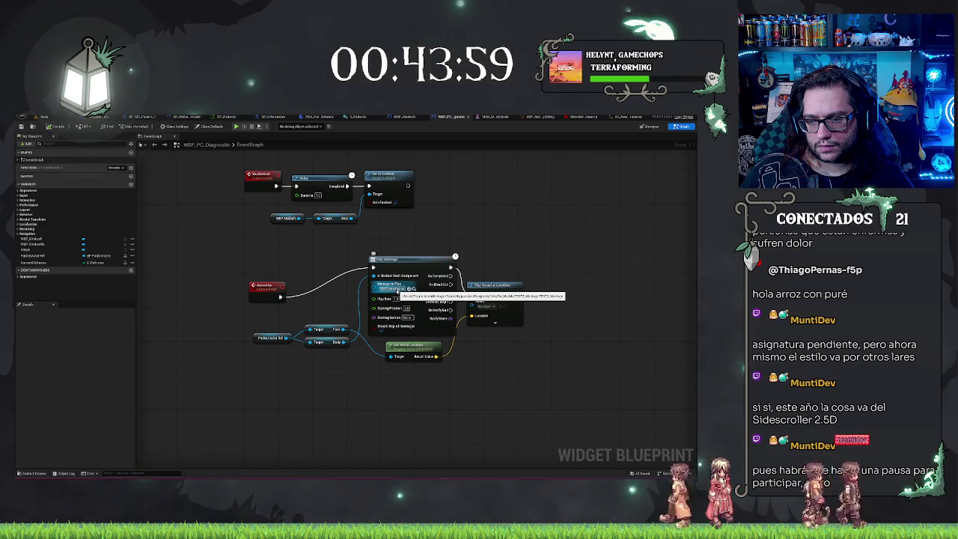
click(51, 116)
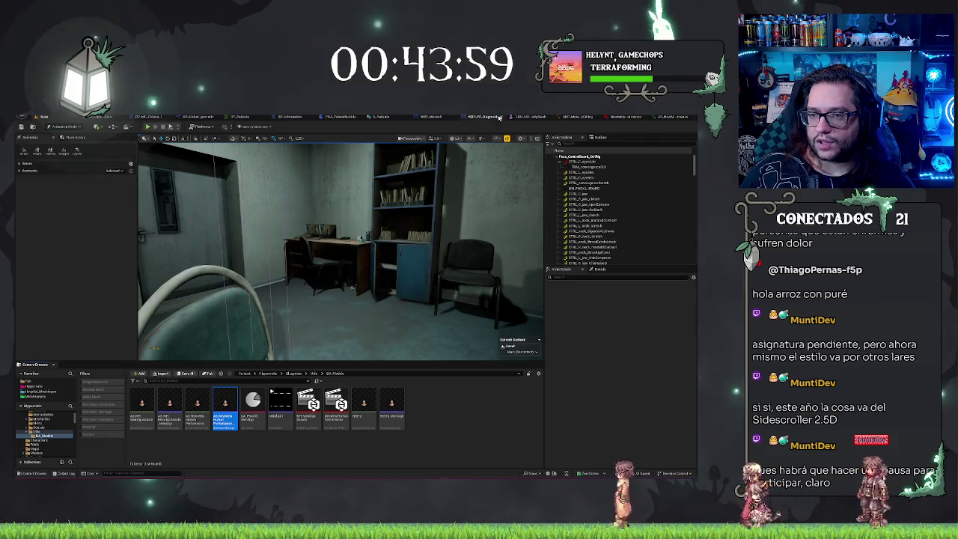
click(499, 117)
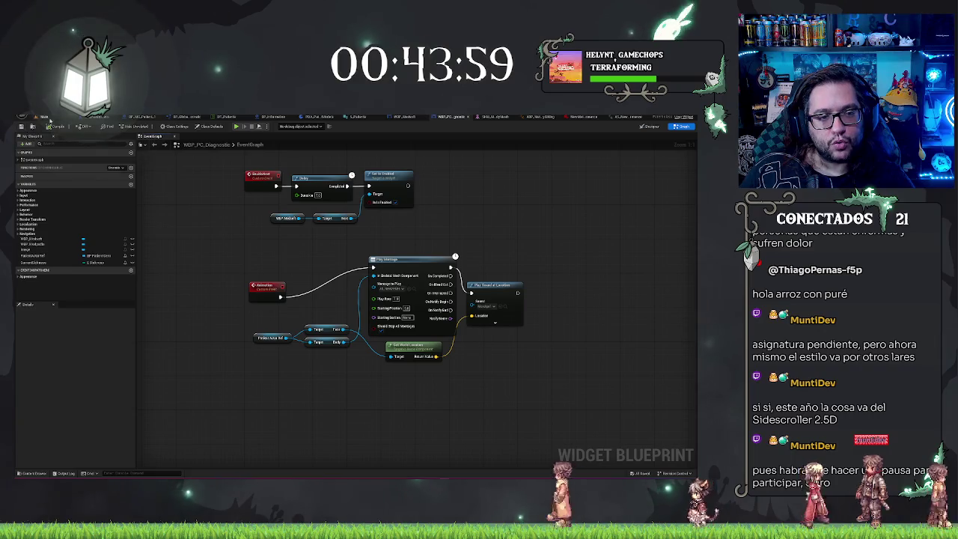
click(50, 113)
click(148, 127)
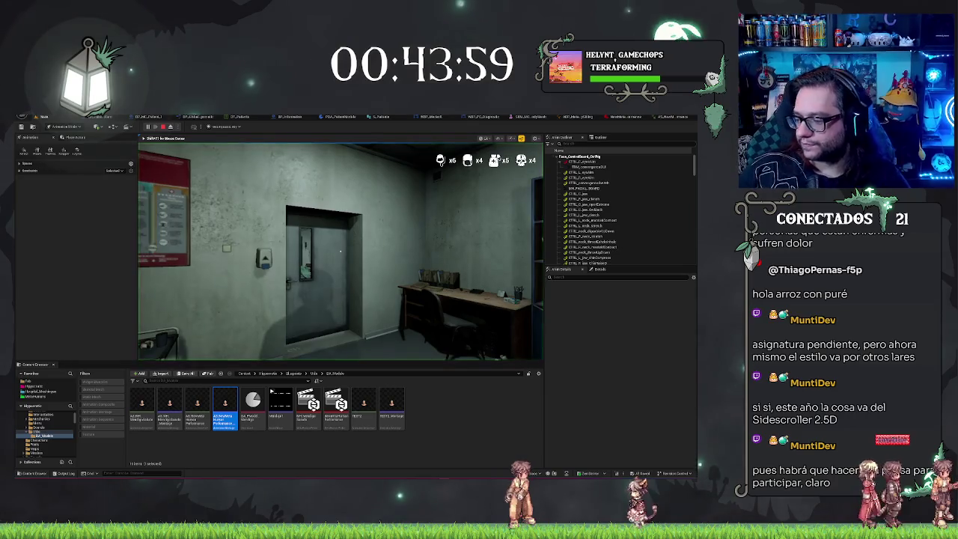
Eject, repossess, and eject again to inspect the bearded character, then open the TEST2 animation.
mouse_move(339, 251)
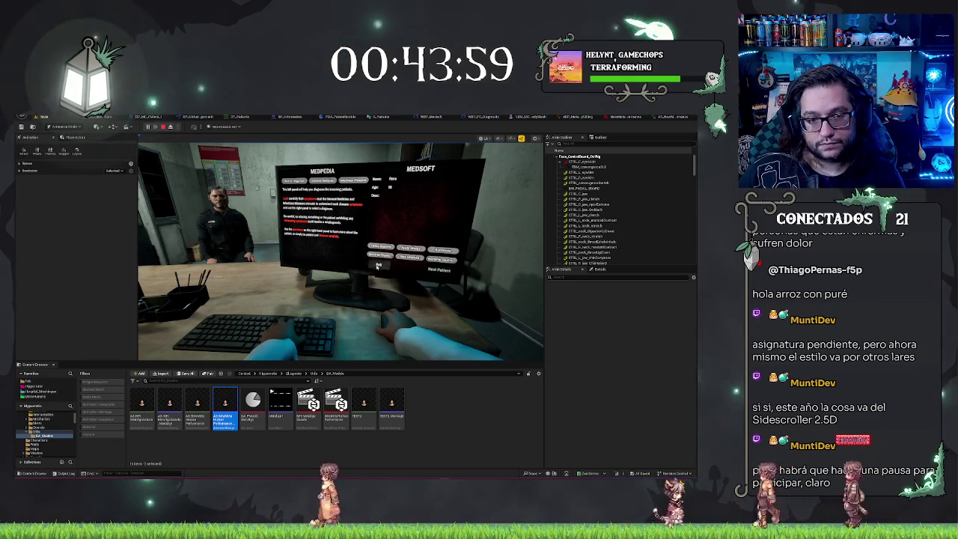
key(F8)
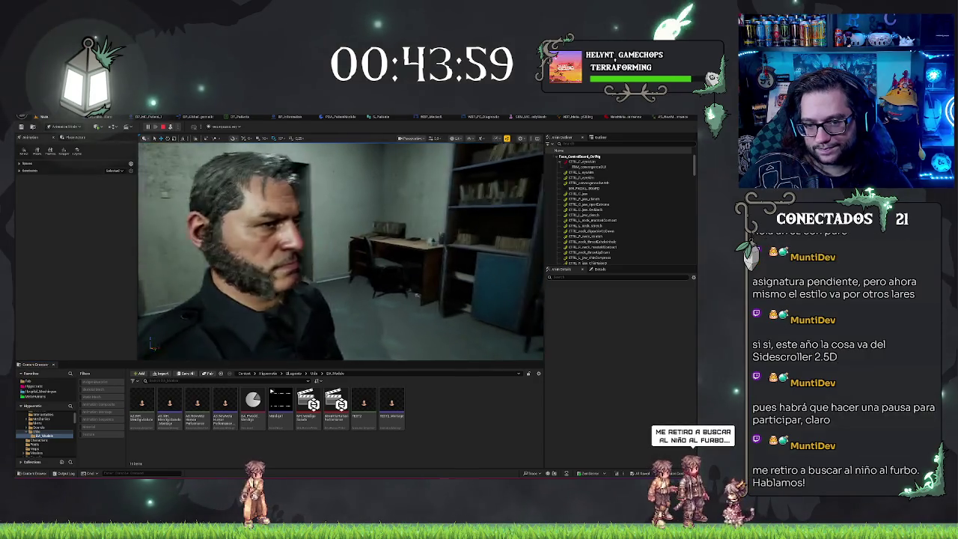
key(alt+p)
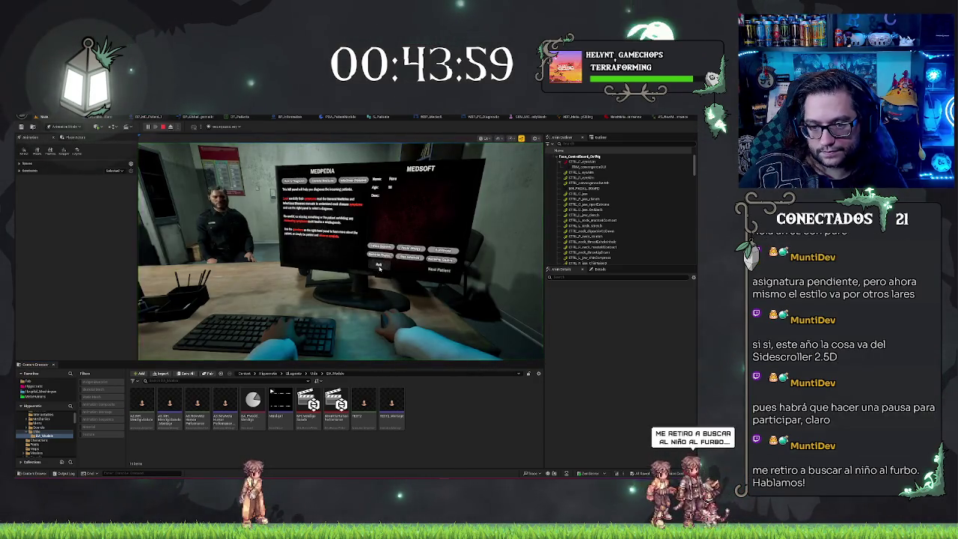
key(Escape)
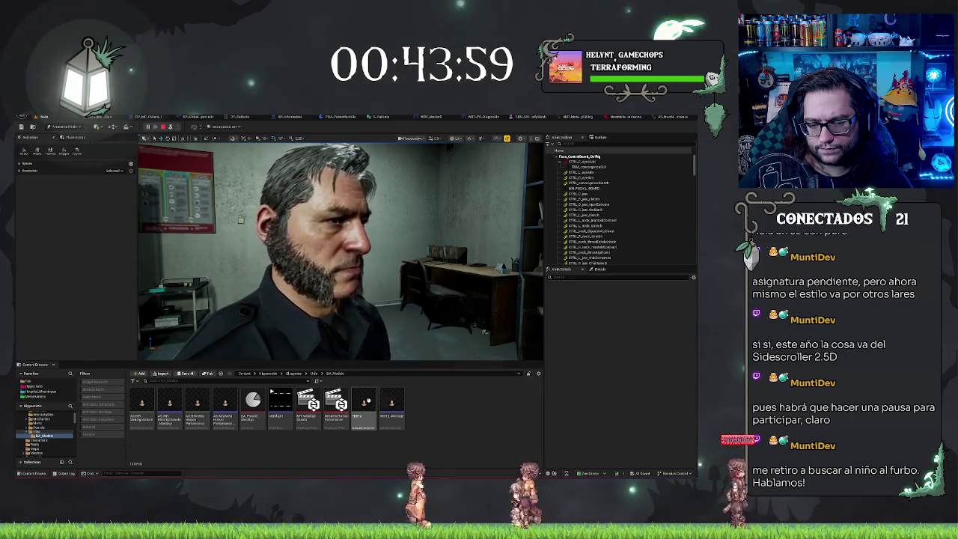
click(363, 404)
double_click(364, 404)
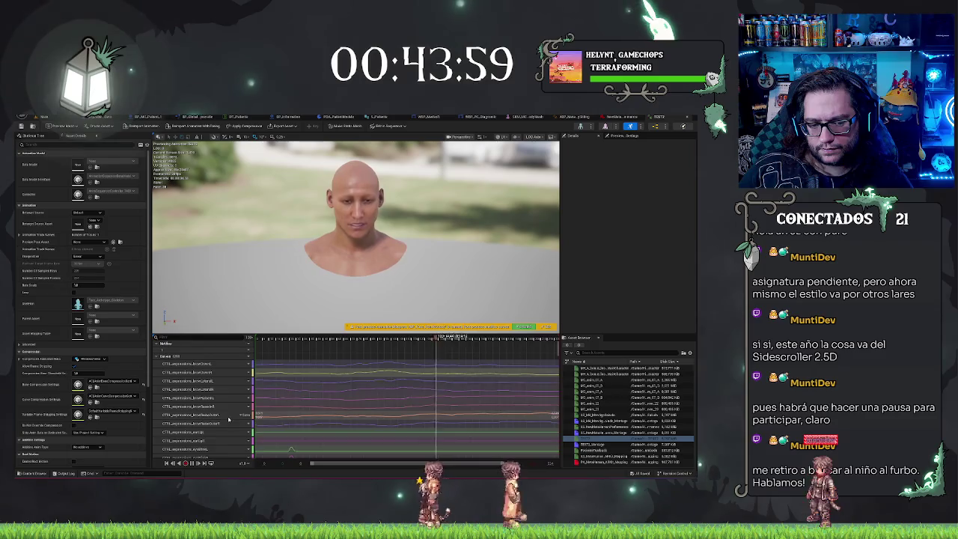
Scroll the curve list and reopen the TEST2 animation from the Content Browser.
scroll(235, 428, down, 5)
scroll(235, 427, down, 5)
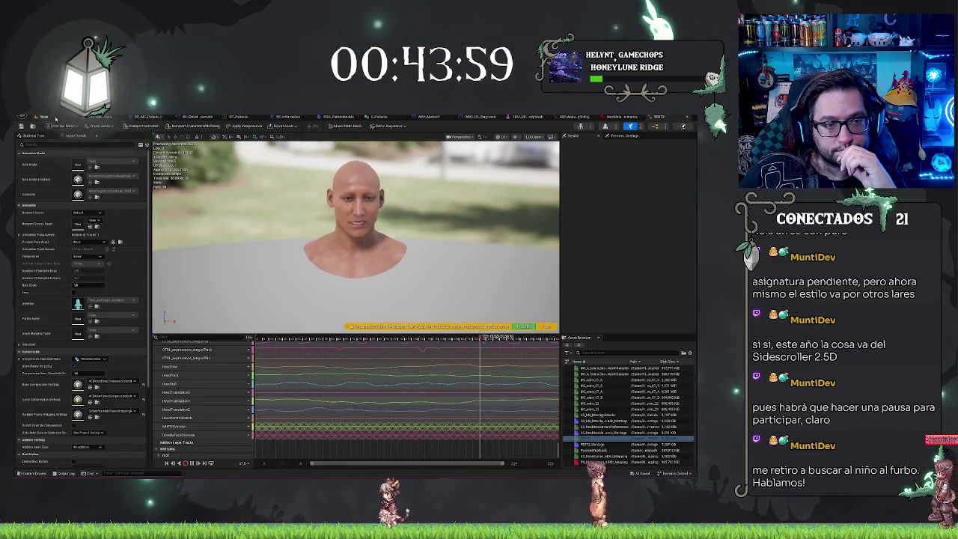
click(200, 393)
double_click(199, 394)
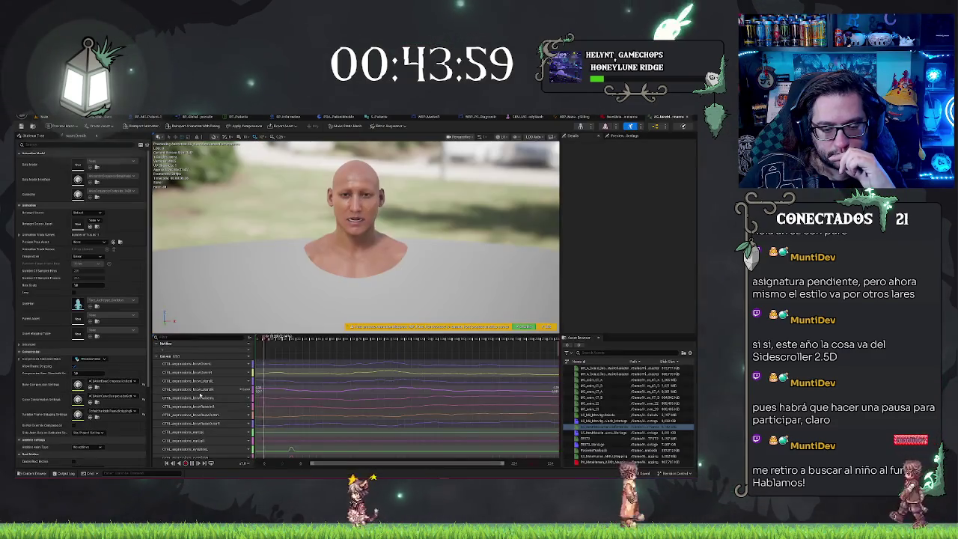
Select the HeadRoll curve track and open then dismiss its options, leaving it unchanged.
scroll(210, 397, down, 5)
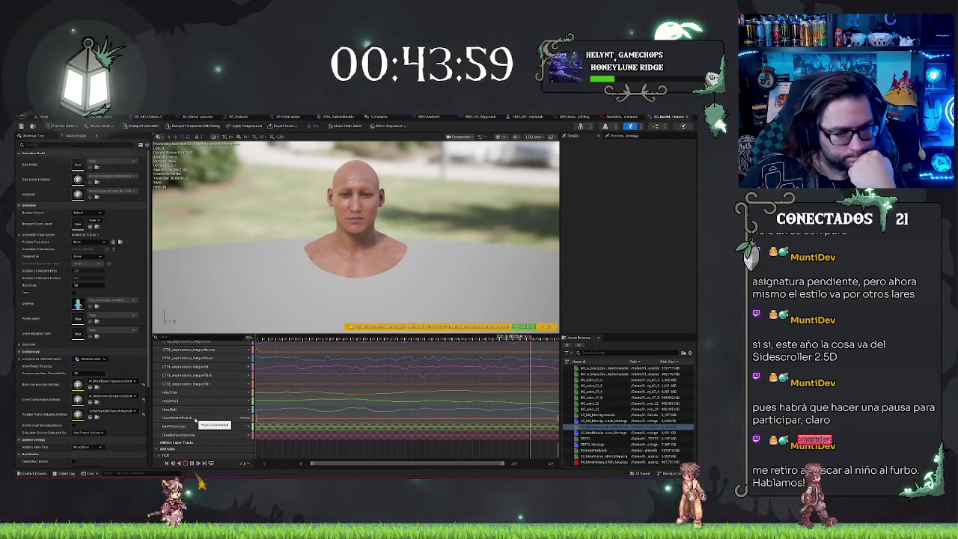
click(186, 411)
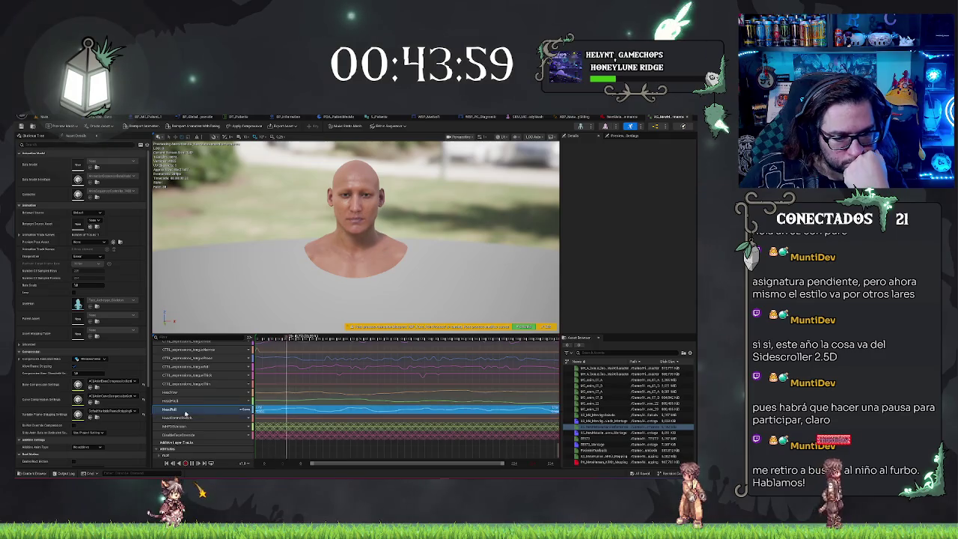
click(241, 410)
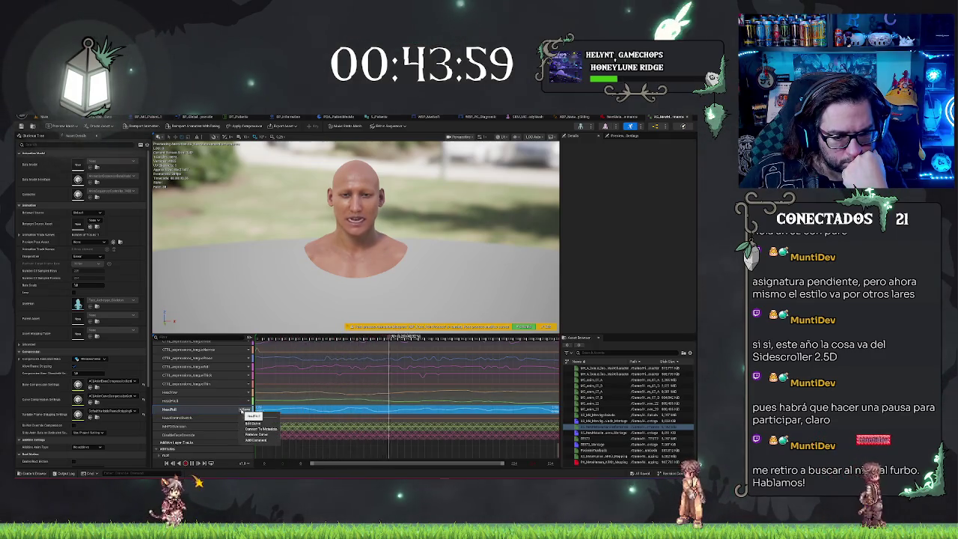
click(209, 423)
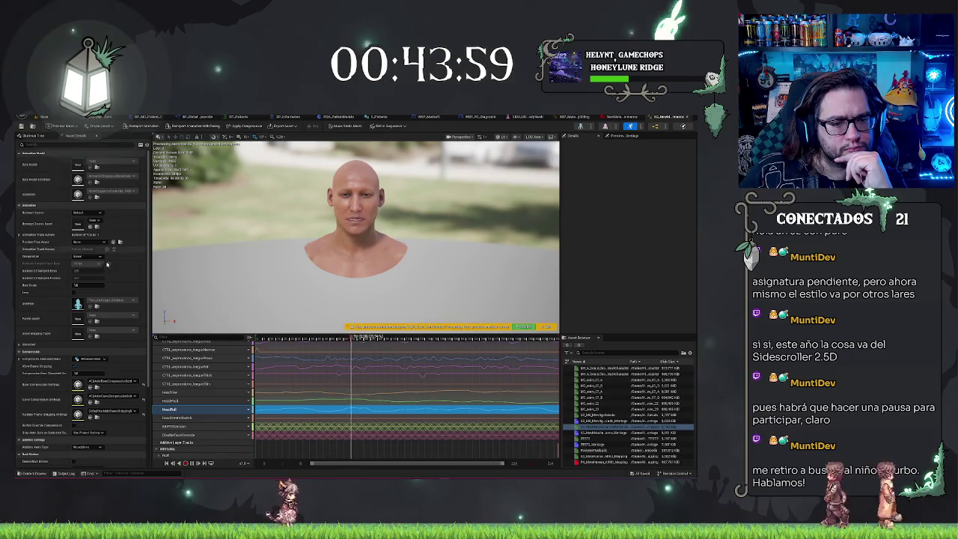
scroll(108, 255, down, 3)
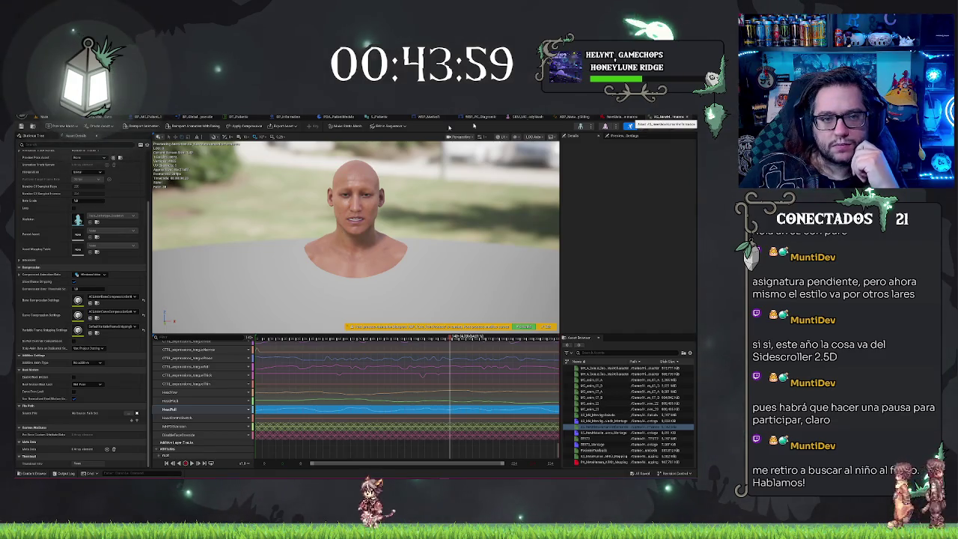
click(659, 117)
Go back to the hospital level and open the TEST2 animation from the Content Browser.
click(62, 118)
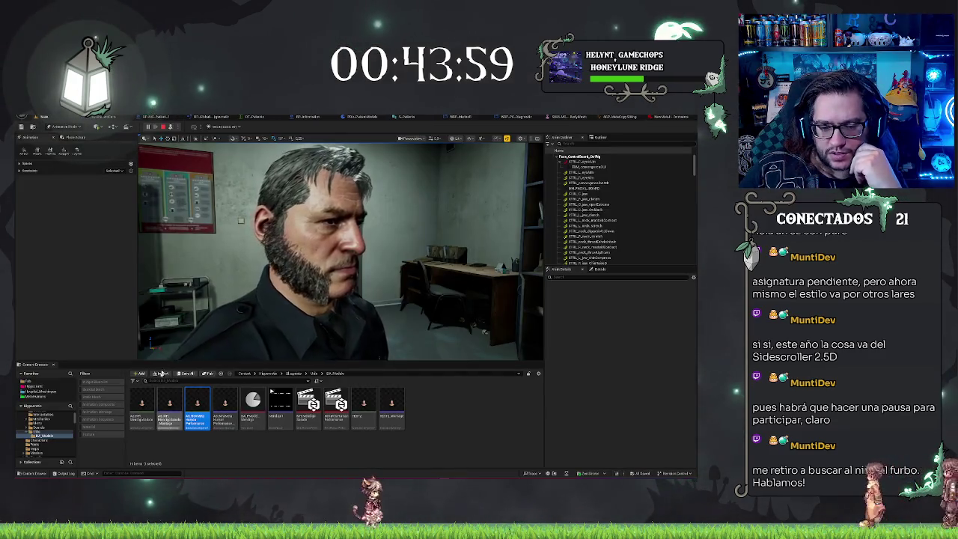
mouse_move(399, 401)
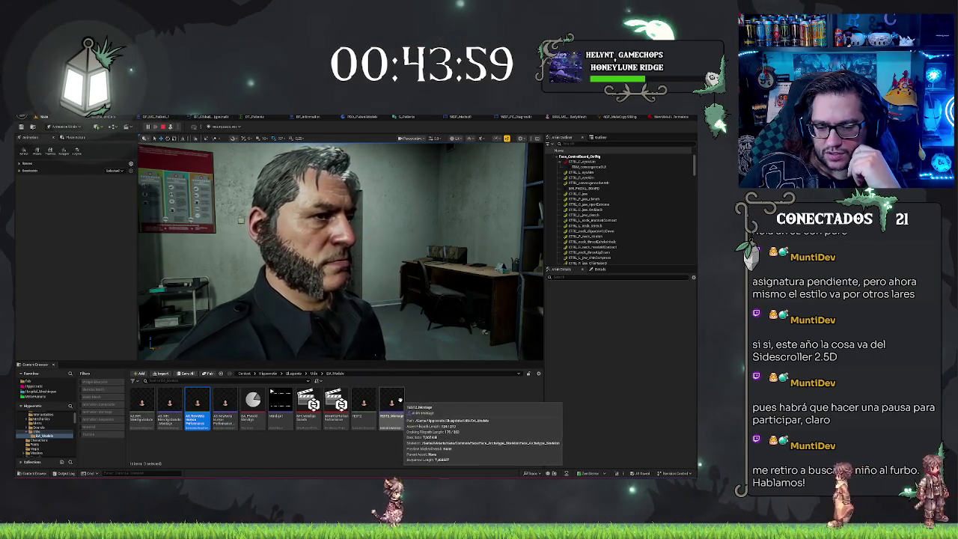
click(364, 404)
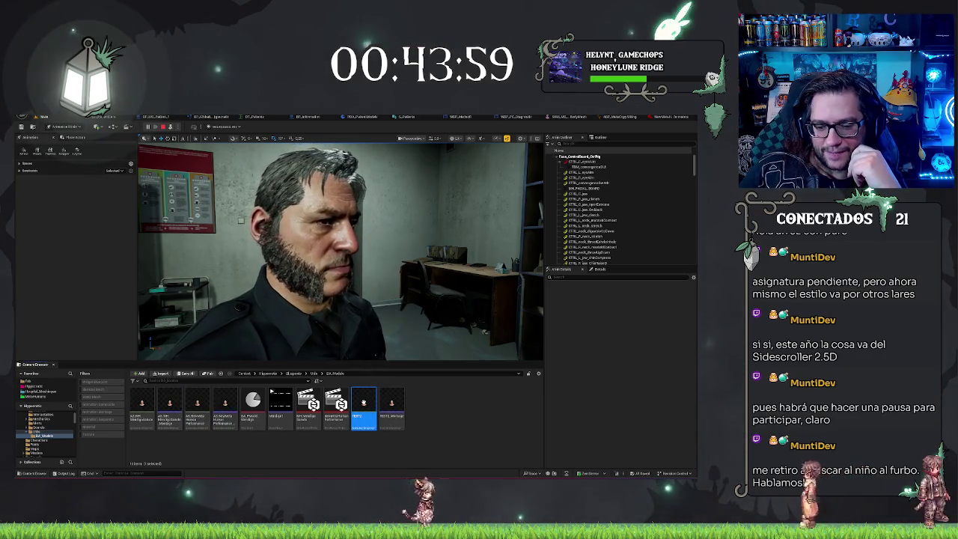
double_click(364, 405)
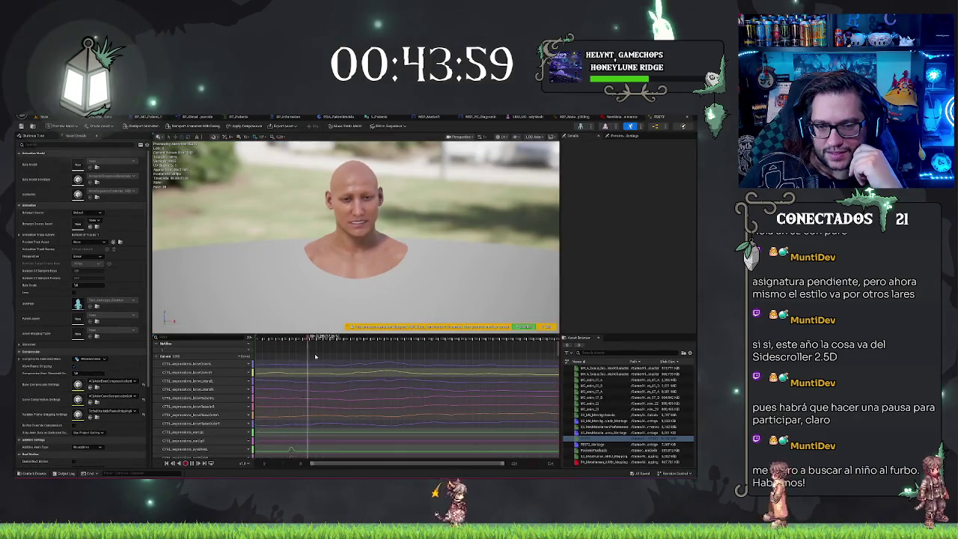
scroll(539, 389, down, 10)
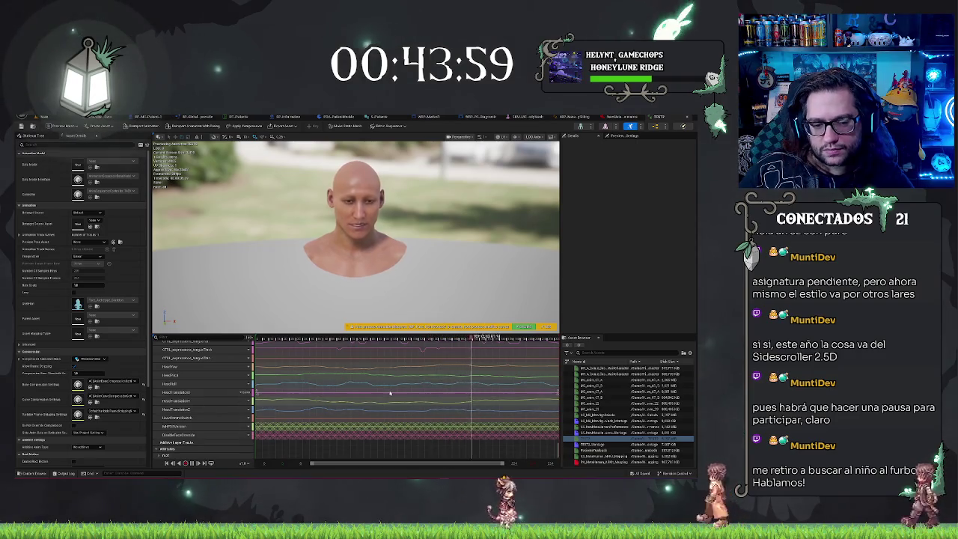
Scrub the timeline, then select and delete the HeadTranslationX, Y and Z curves.
click(326, 339)
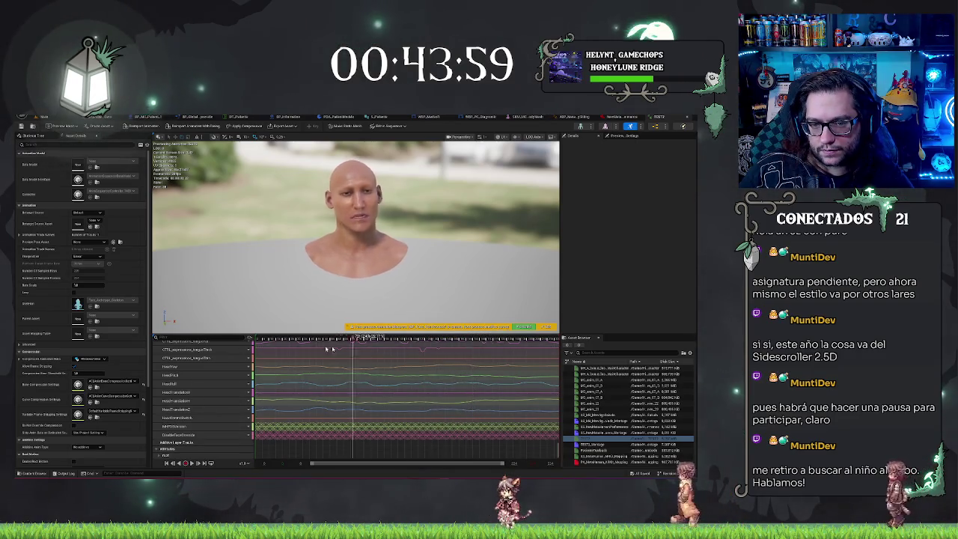
mouse_move(328, 341)
mouse_down()
mouse_move(554, 341)
mouse_move(262, 352)
mouse_move(257, 383)
mouse_up()
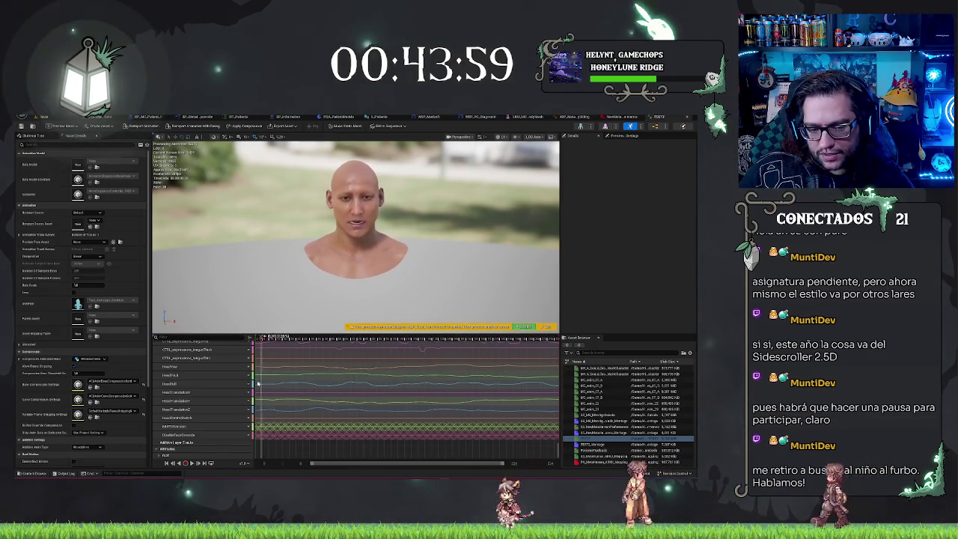
click(217, 392)
shift+click(206, 410)
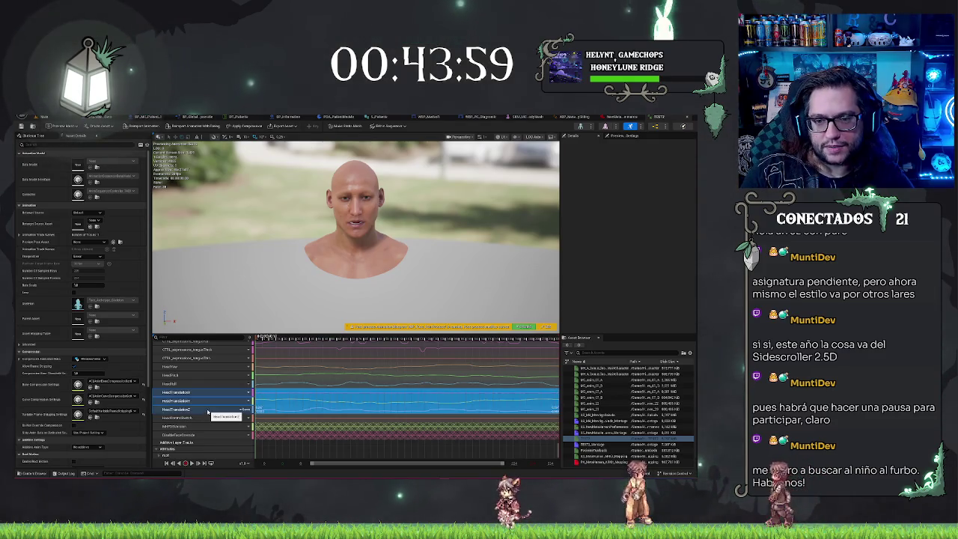
key(Delete)
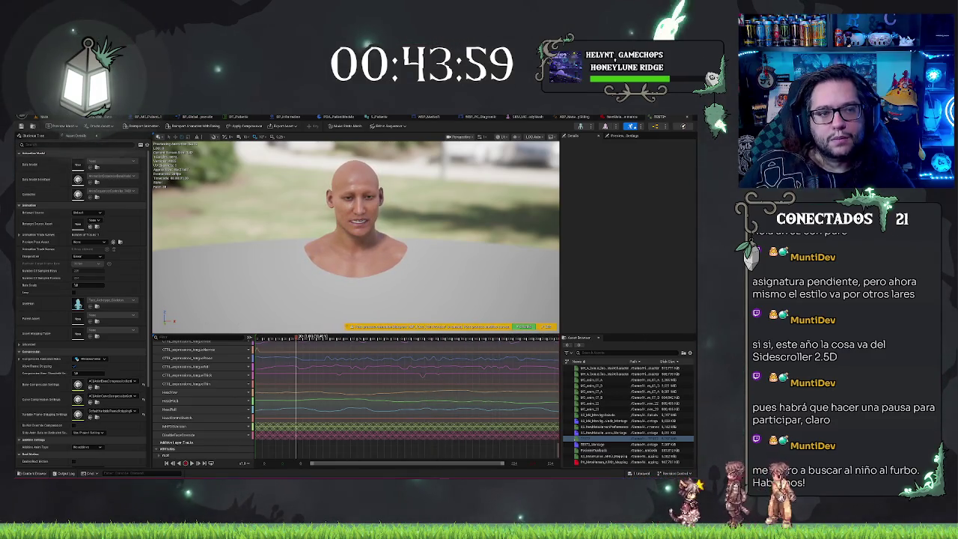
Stop the play session, check the face animation, DT_Patients and WBP_PC_Diagnostic, then return to the level.
click(55, 116)
key(Escape)
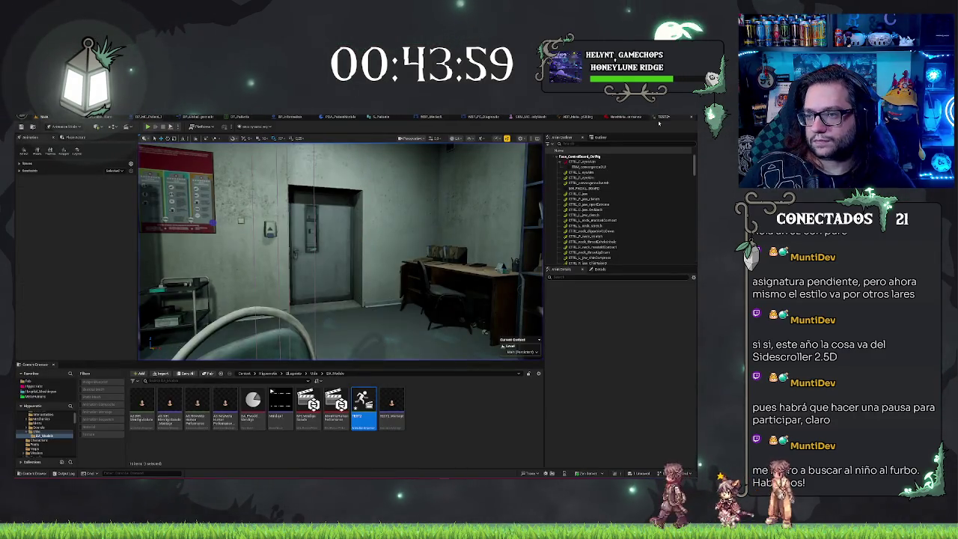
click(663, 116)
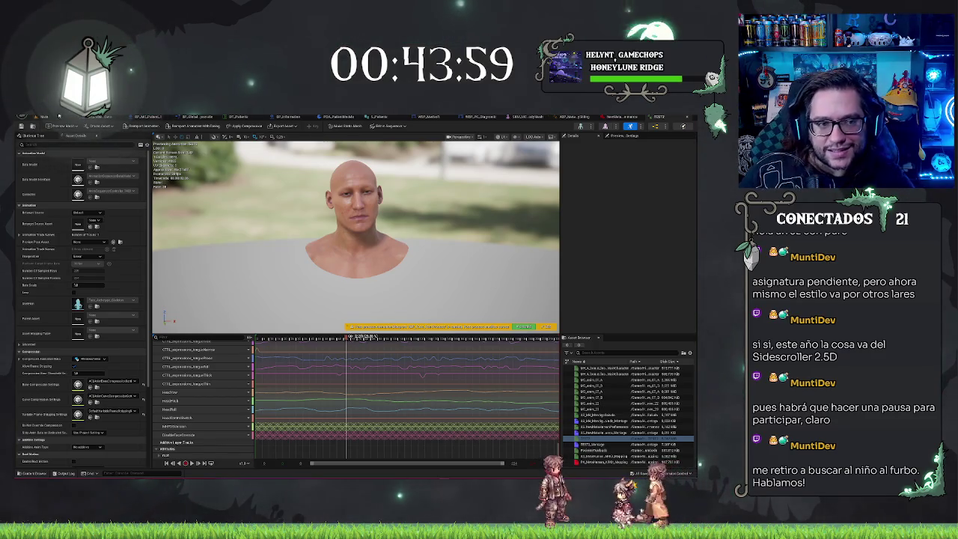
click(56, 117)
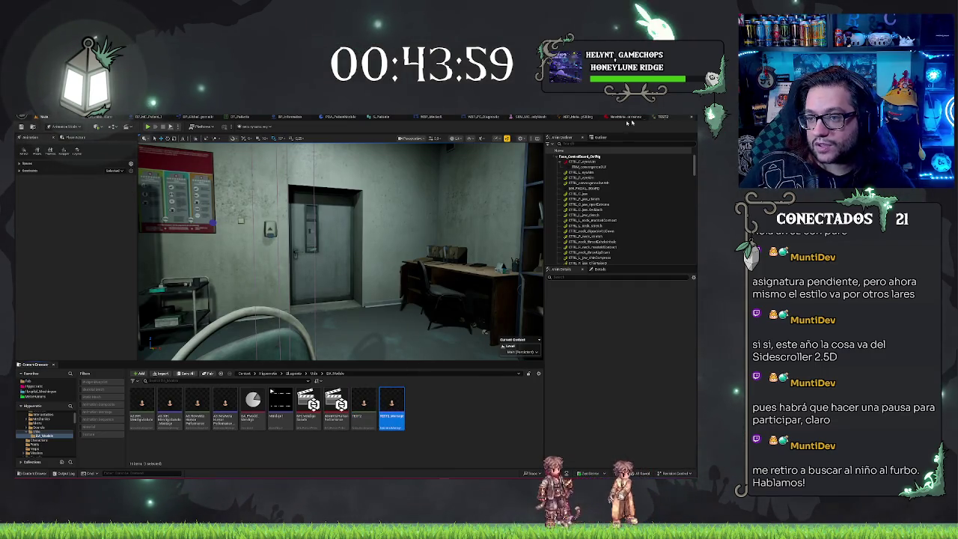
click(239, 117)
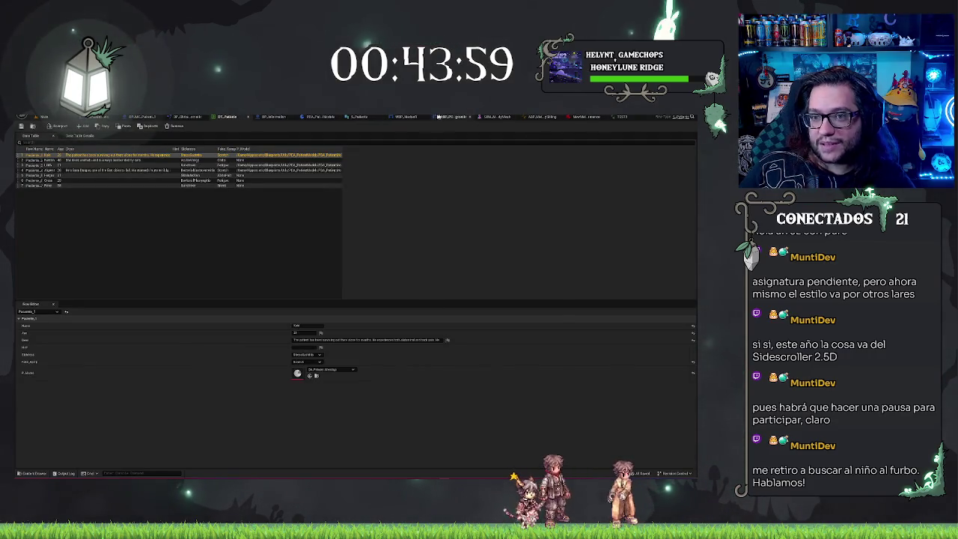
click(456, 117)
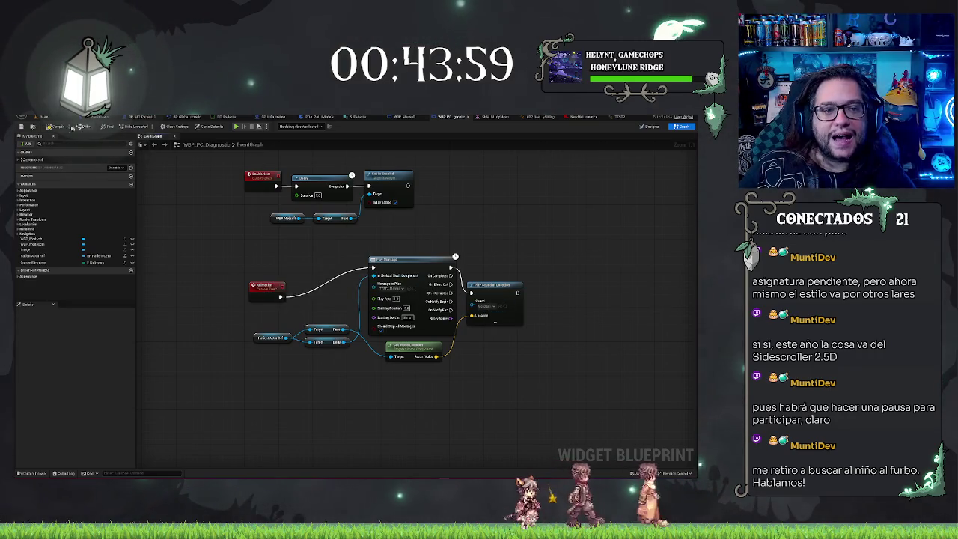
click(45, 116)
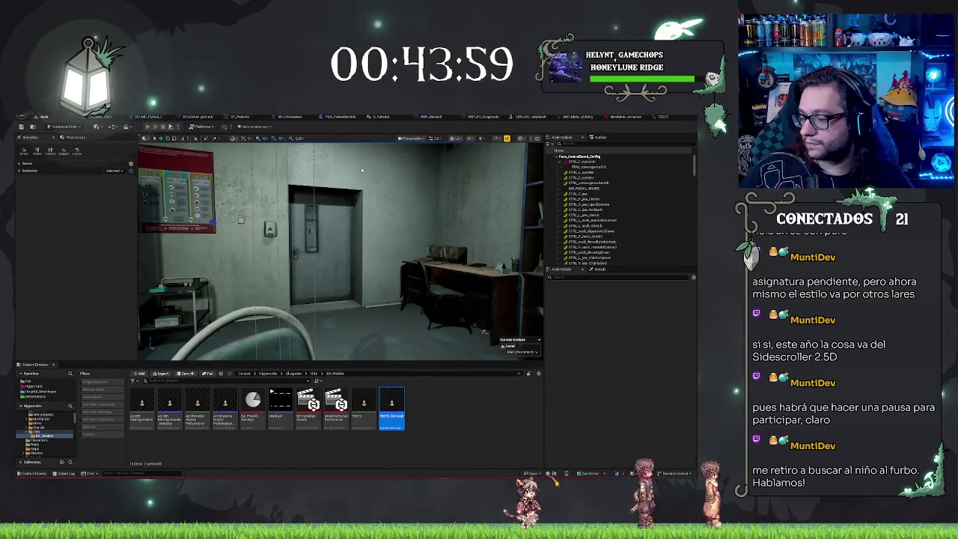
Play the scene and use the diagnostic PC, then open TEST2_Montage and the TEST2 face animation.
key(alt+p)
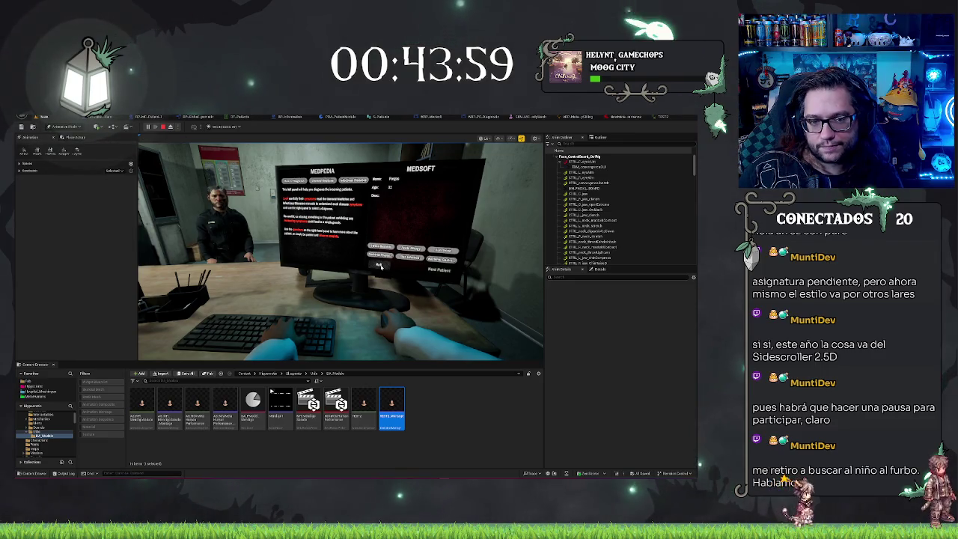
key(Escape)
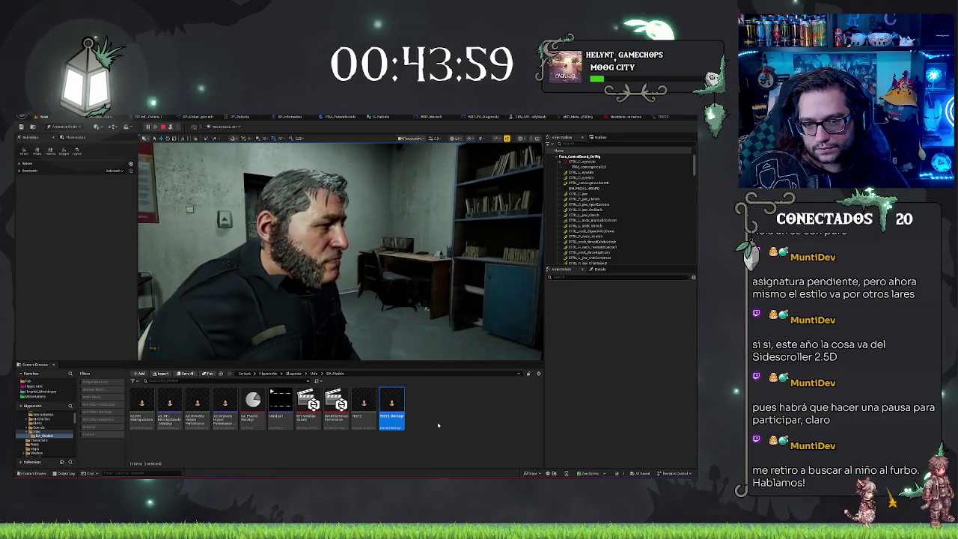
click(412, 423)
double_click(391, 408)
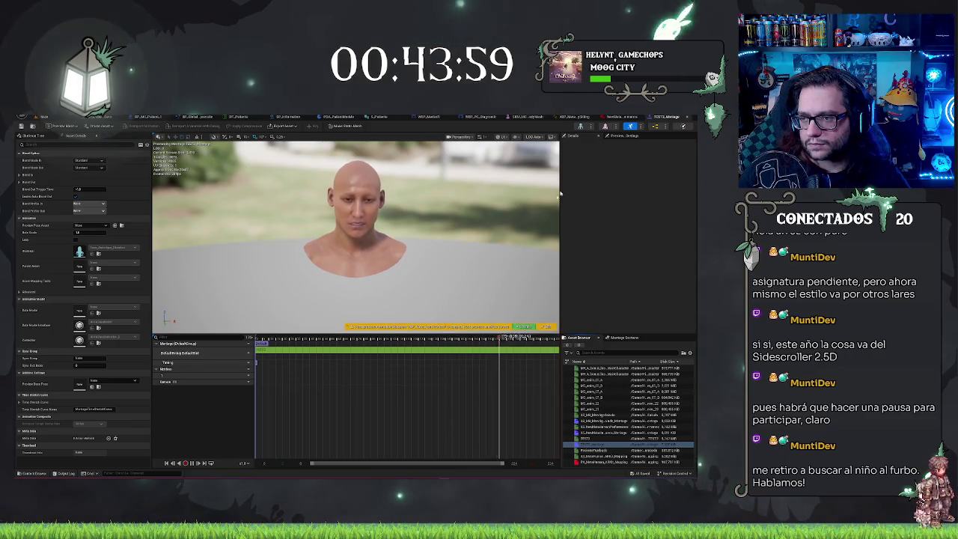
click(43, 117)
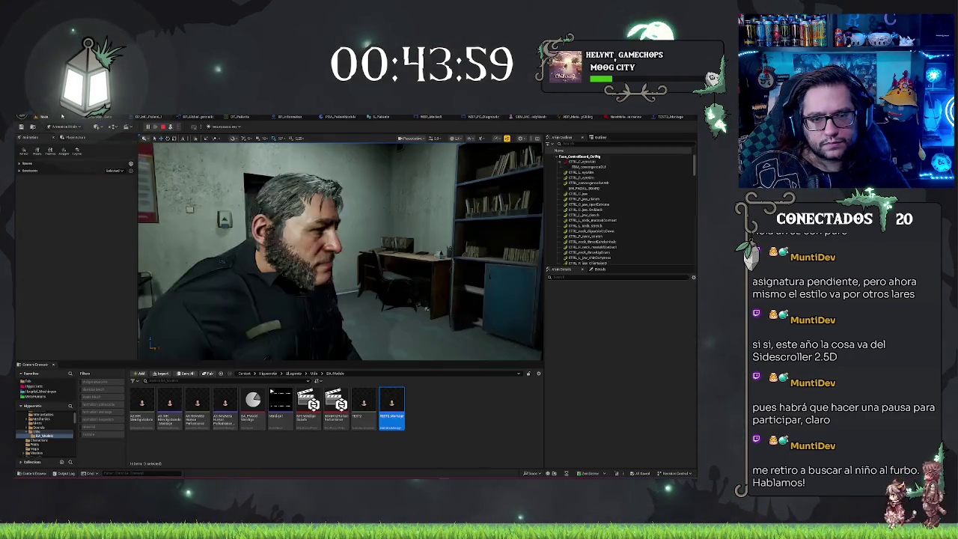
double_click(359, 408)
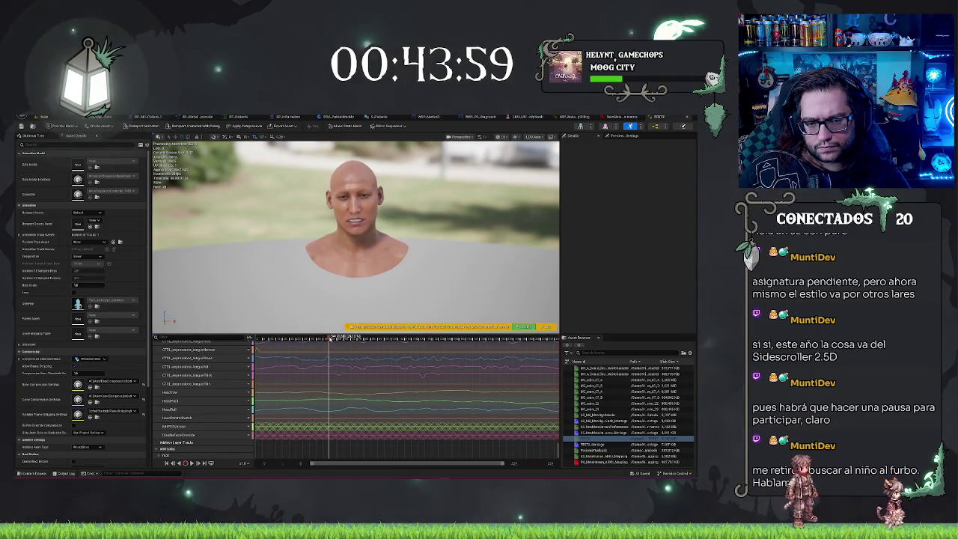
Select the HeadYaw curve in TEST2 and scrub the preview, then open AS_NewMetaHumanPerformance.
scroll(213, 374, up, 10)
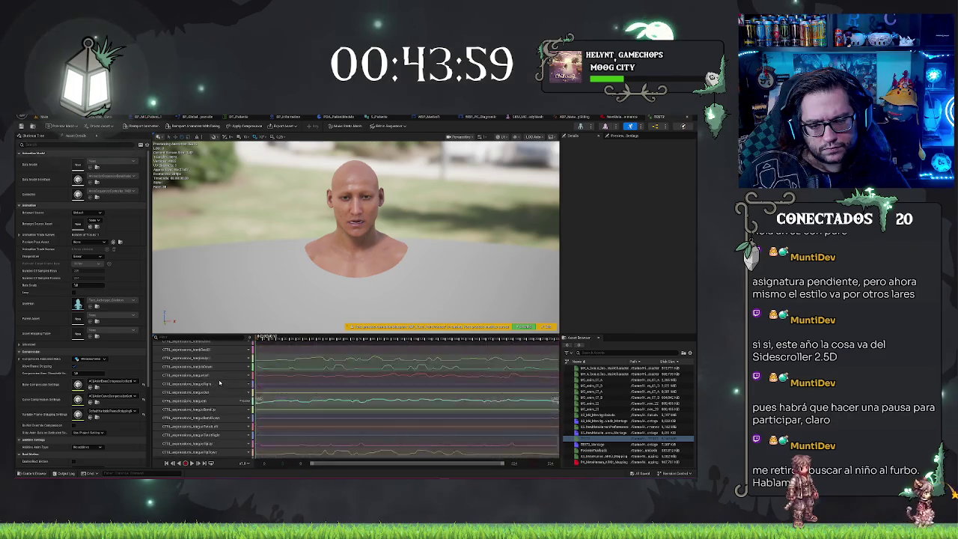
scroll(213, 375, up, 5)
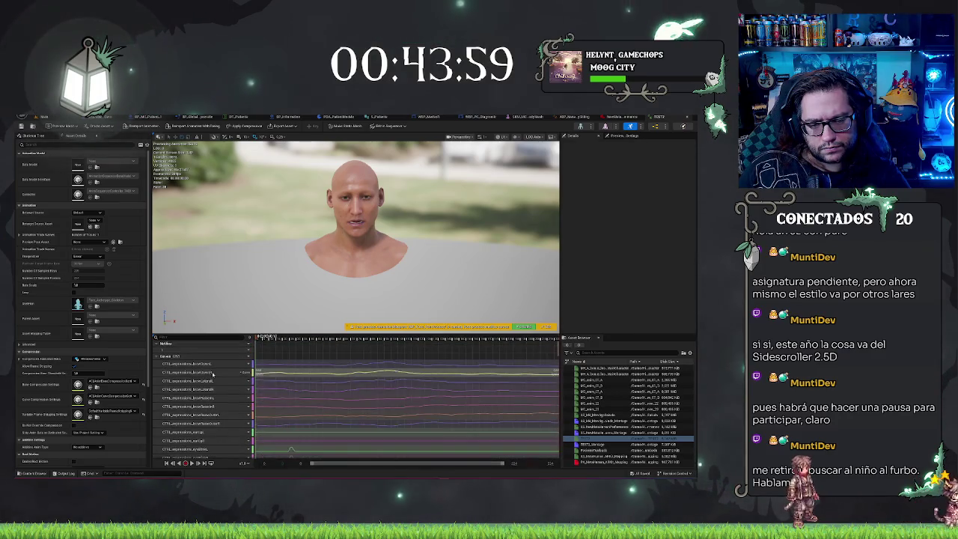
scroll(214, 375, down, 15)
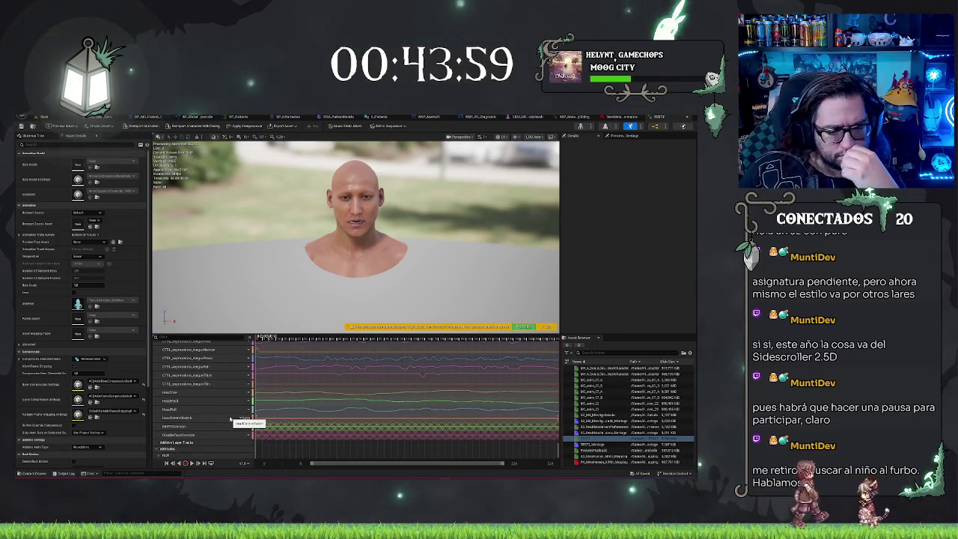
click(191, 395)
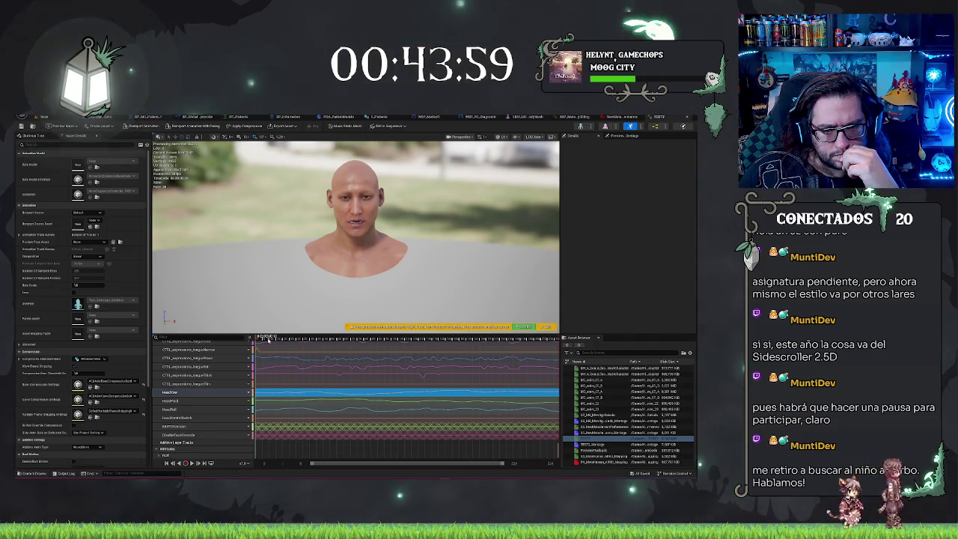
click(300, 338)
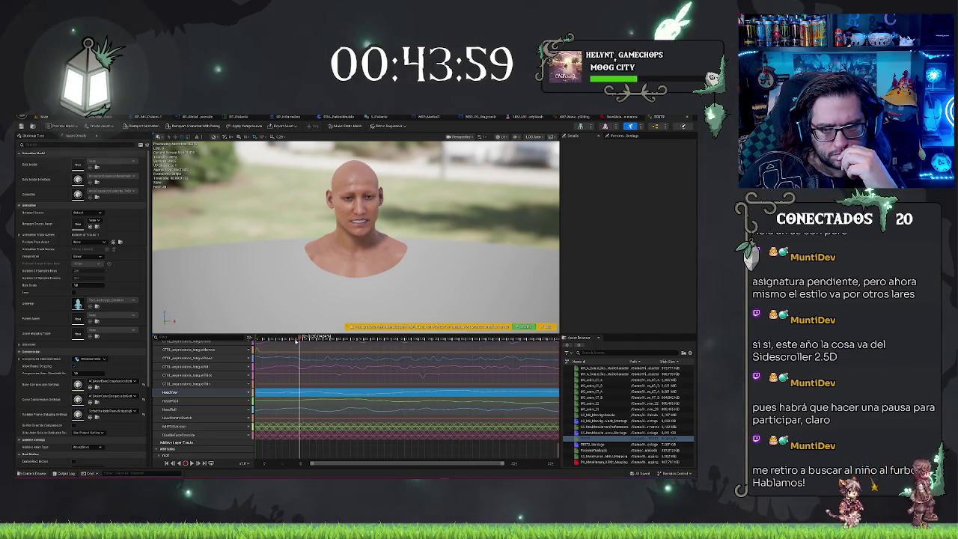
mouse_move(303, 338)
mouse_down()
mouse_move(259, 339)
mouse_move(419, 365)
mouse_up()
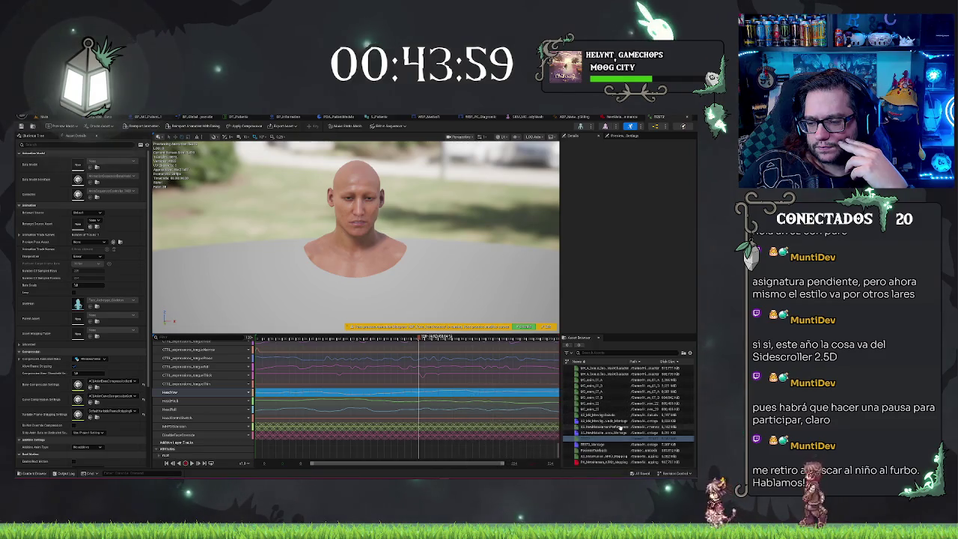
click(618, 427)
double_click(617, 426)
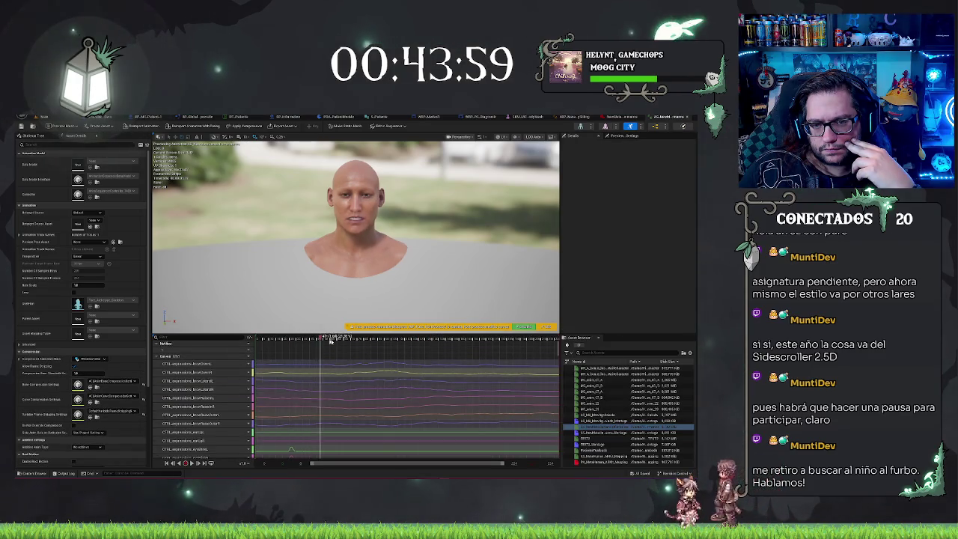
Scroll the AS_NewMetaHumanPerformance curve tracks and scrub the playhead forward to watch the face motion.
scroll(449, 400, down, 5)
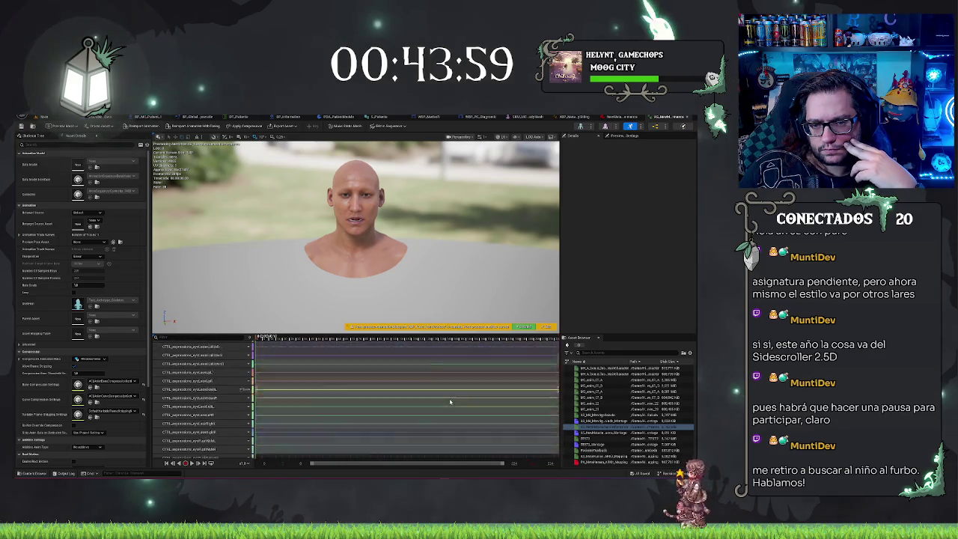
scroll(449, 401, down, 10)
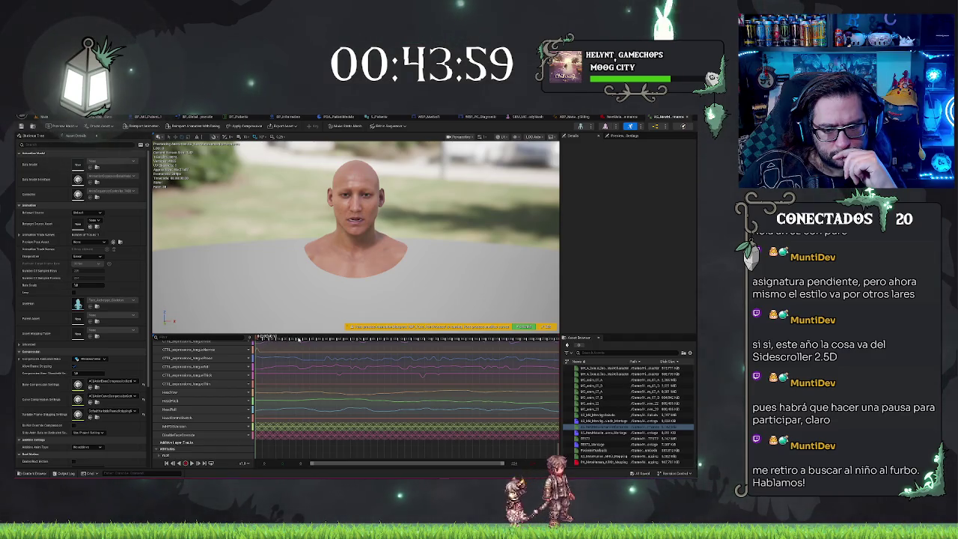
drag(264, 337, 318, 337)
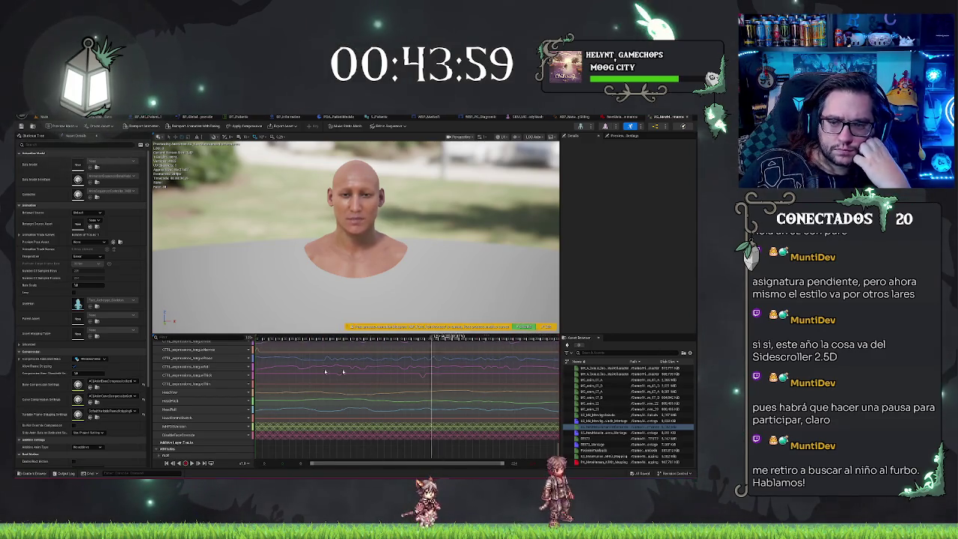
drag(288, 354, 502, 361)
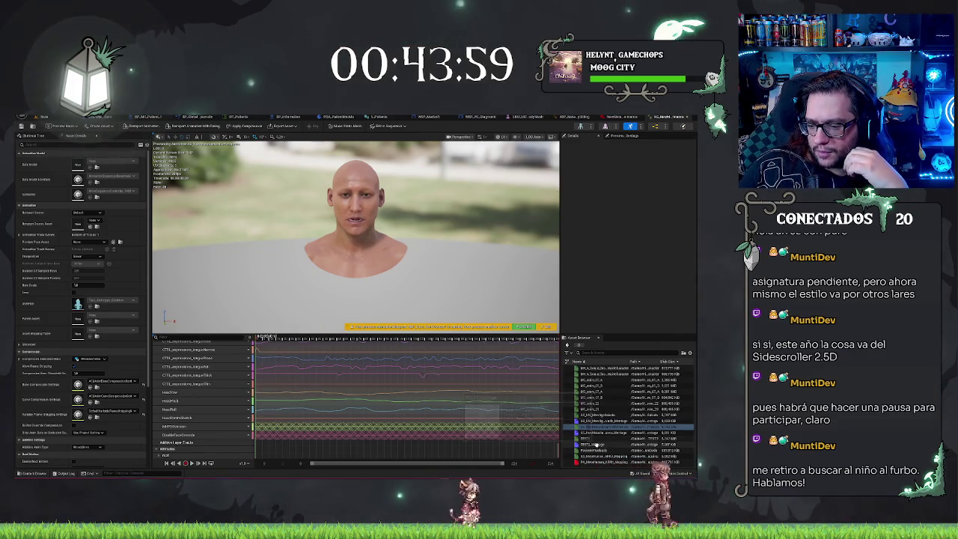
double_click(597, 445)
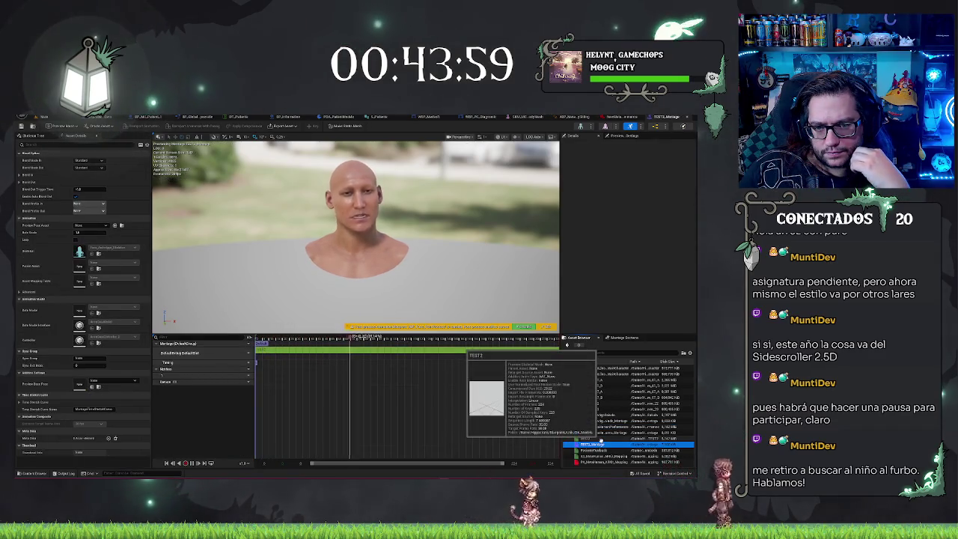
click(601, 439)
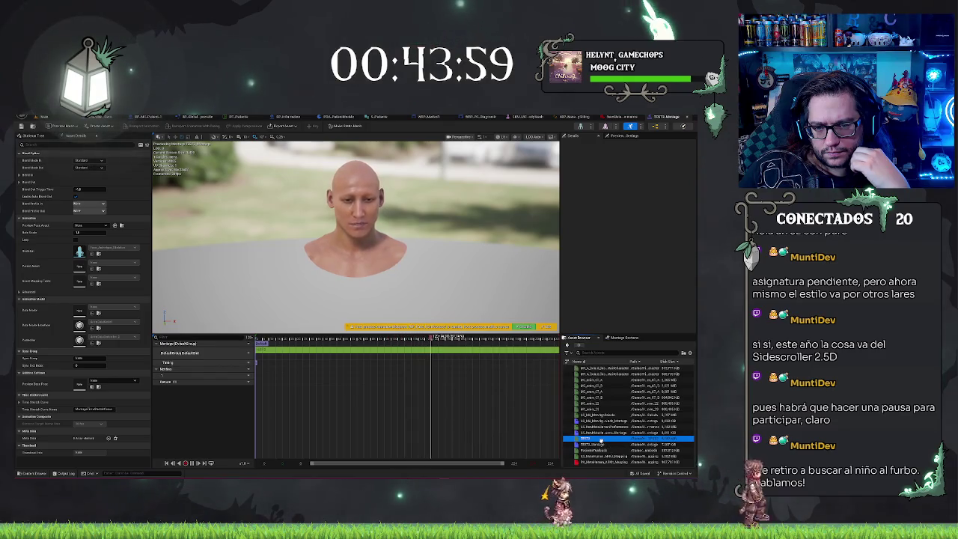
double_click(601, 439)
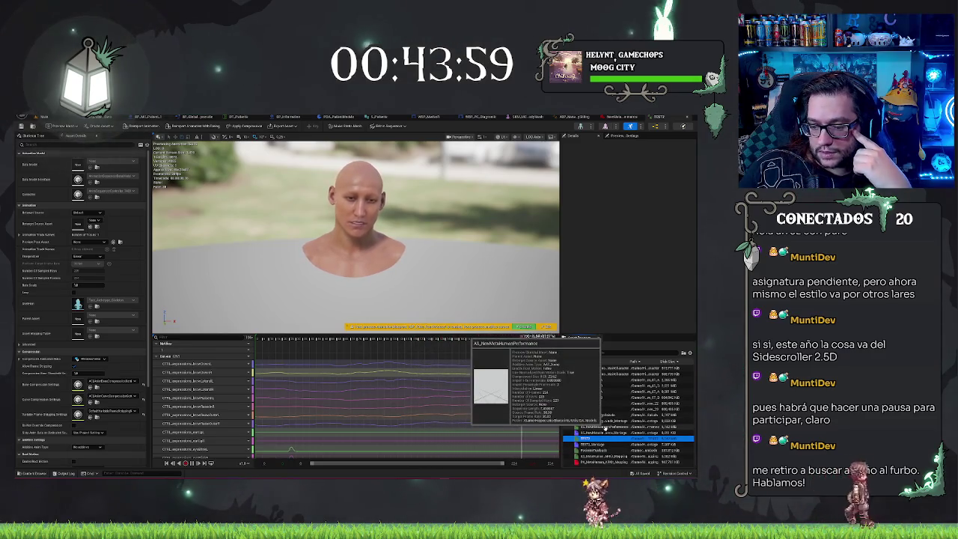
Preview AS_NewMetaHumanPerformance again, then load TEST2 and scroll through its full curve list.
click(604, 428)
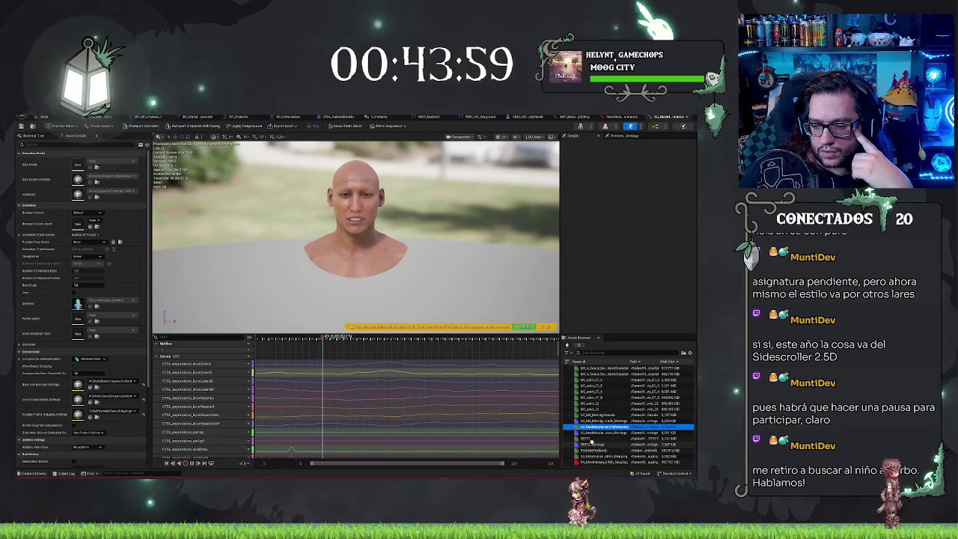
click(591, 439)
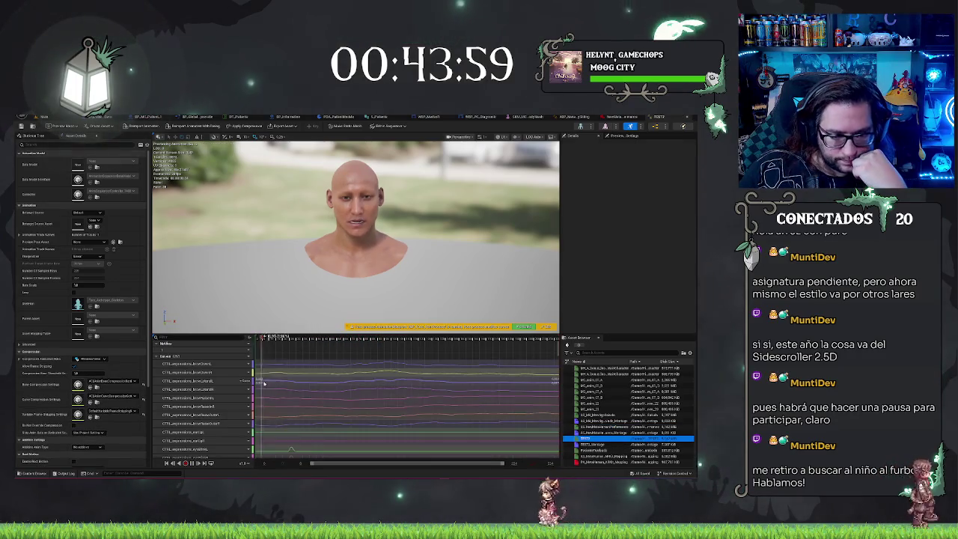
scroll(300, 386, down, 10)
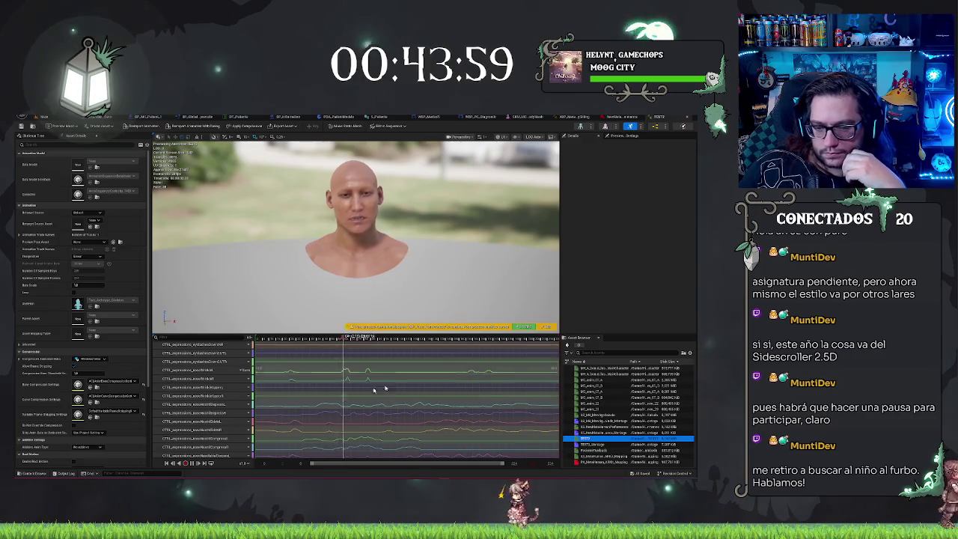
scroll(336, 392, down, 10)
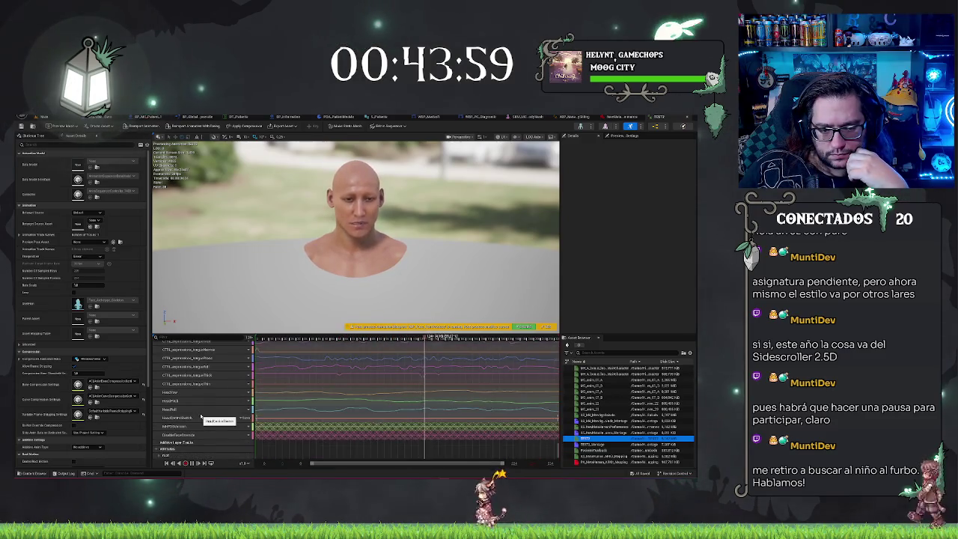
scroll(201, 416, up, 5)
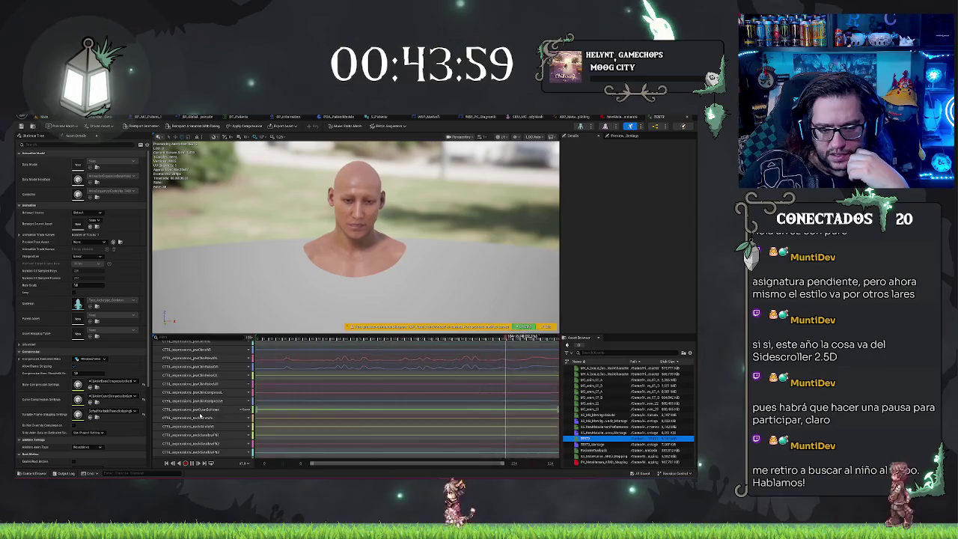
scroll(224, 389, down, 2)
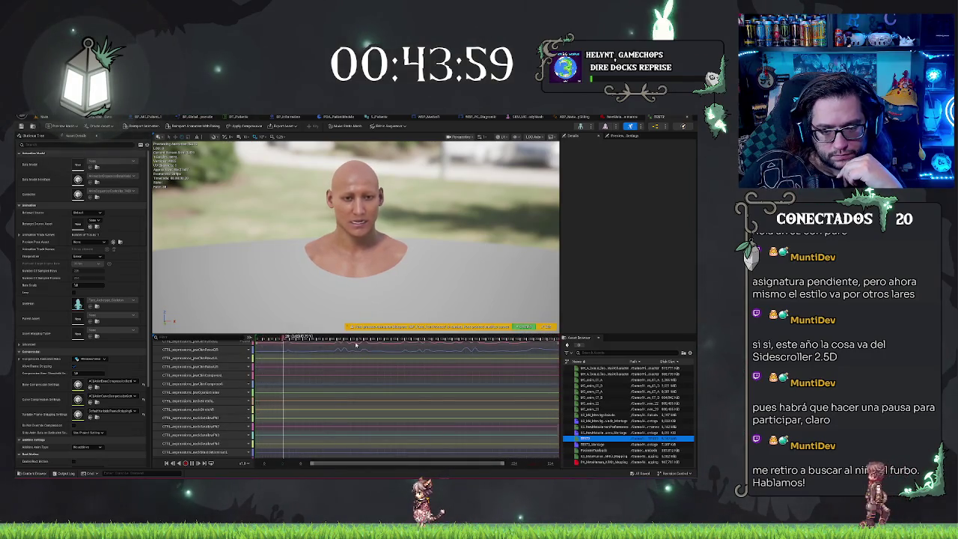
scroll(211, 390, down, 2)
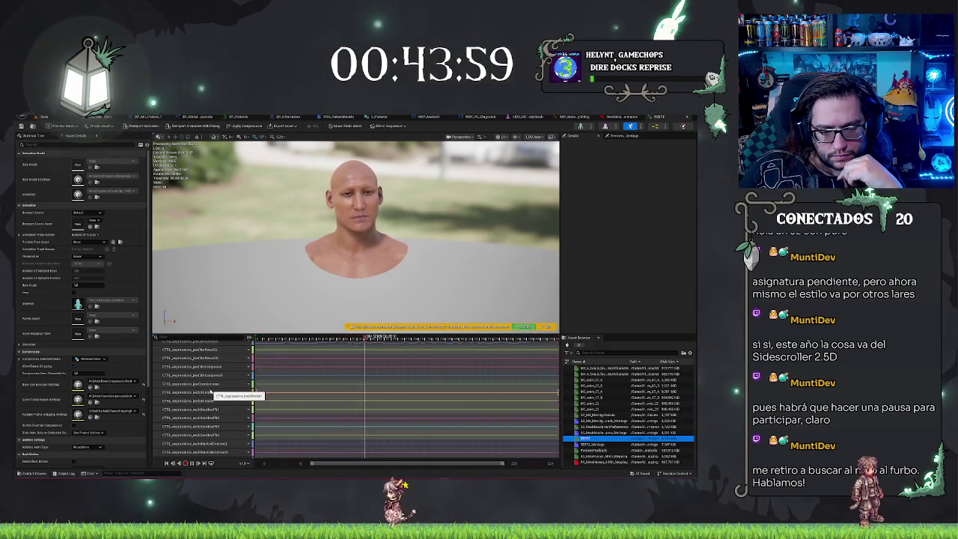
scroll(212, 392, up, 4)
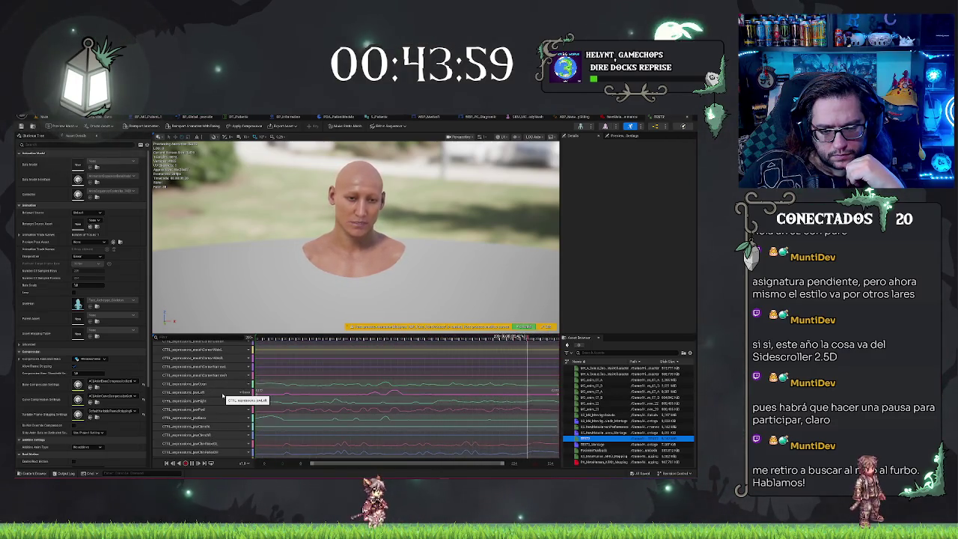
scroll(225, 402, down, 2)
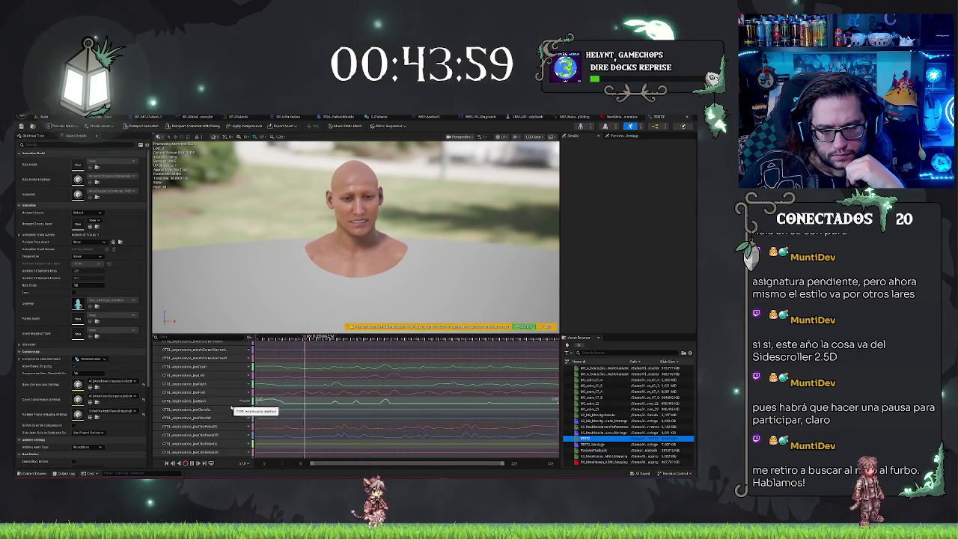
scroll(231, 408, down, 5)
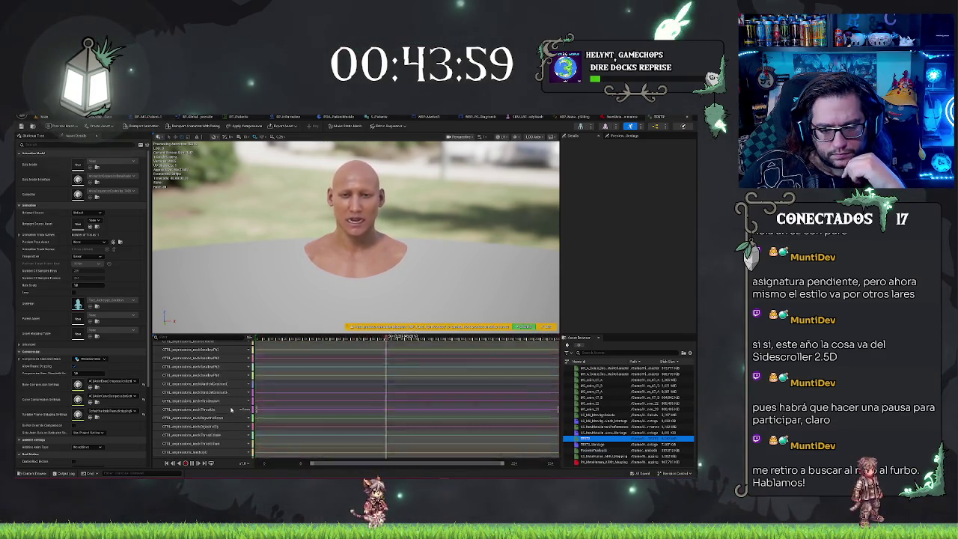
scroll(231, 410, down, 5)
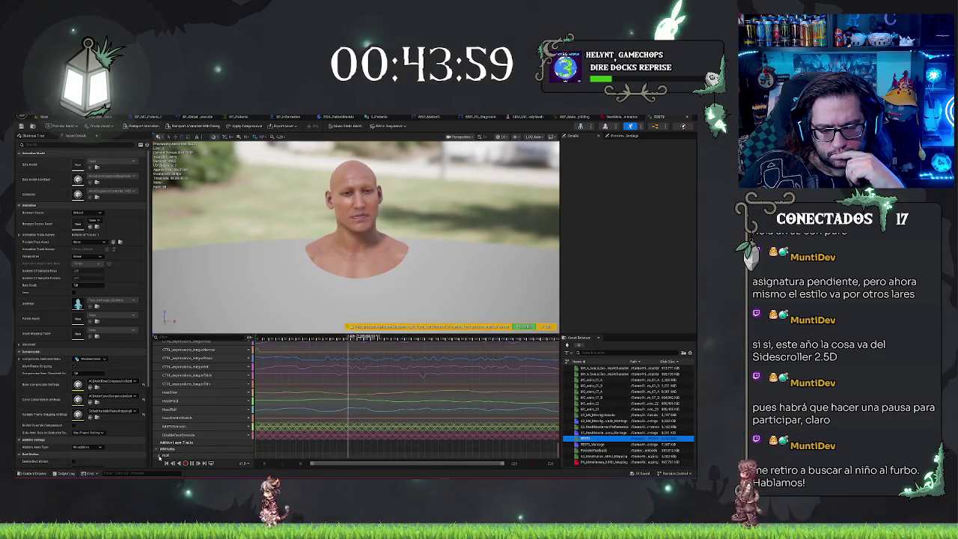
scroll(176, 434, down, 2)
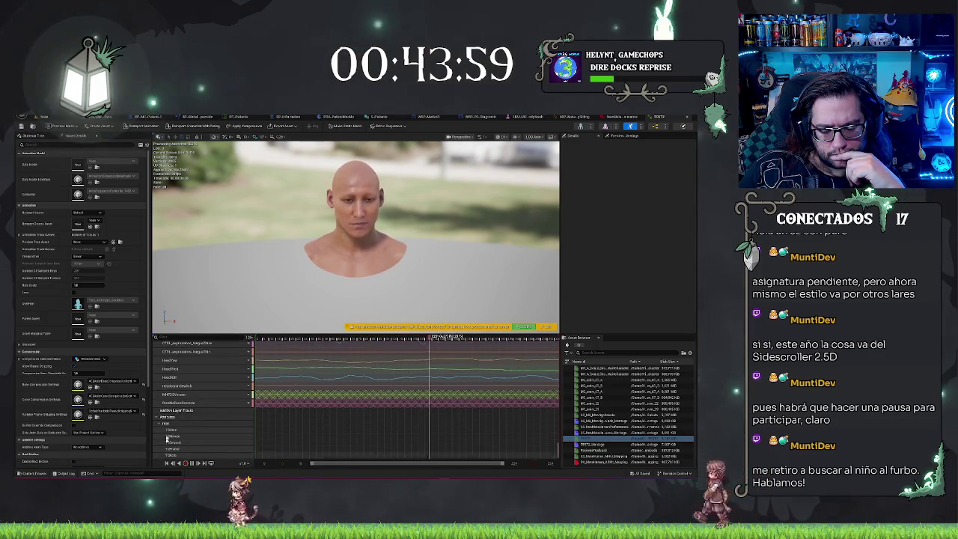
Flip to the level editor and back to TEST2, then select the HeadYaw, HeadPitch and HeadRoll curves.
click(42, 116)
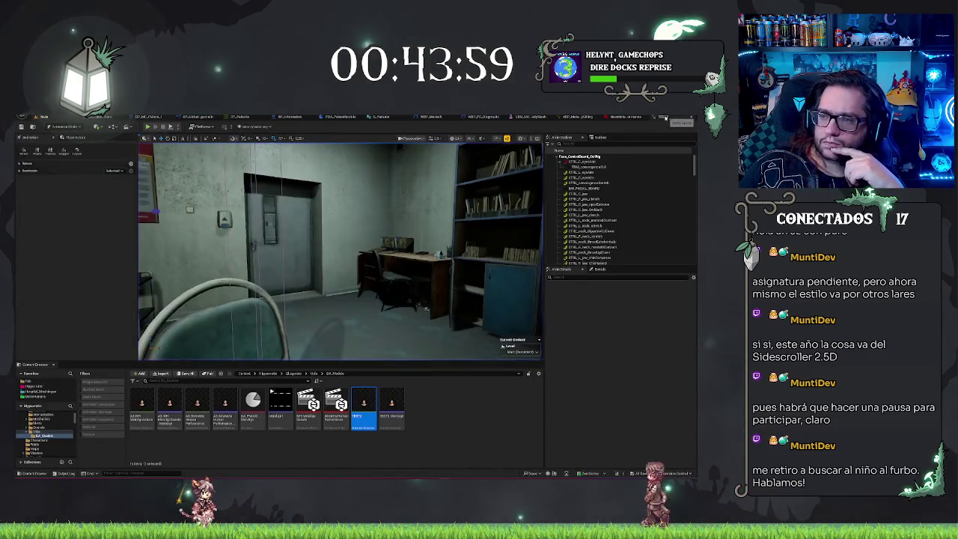
click(659, 117)
click(227, 359)
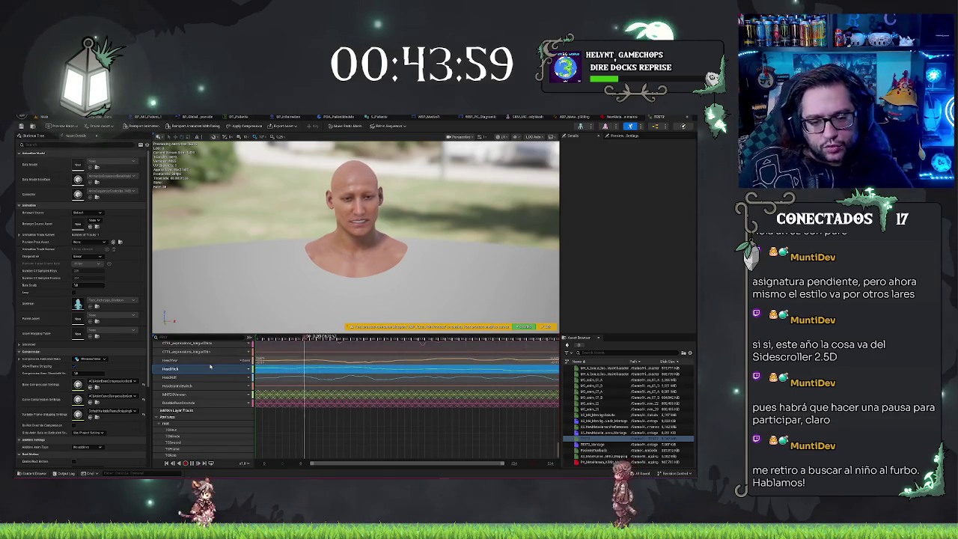
shift+click(217, 376)
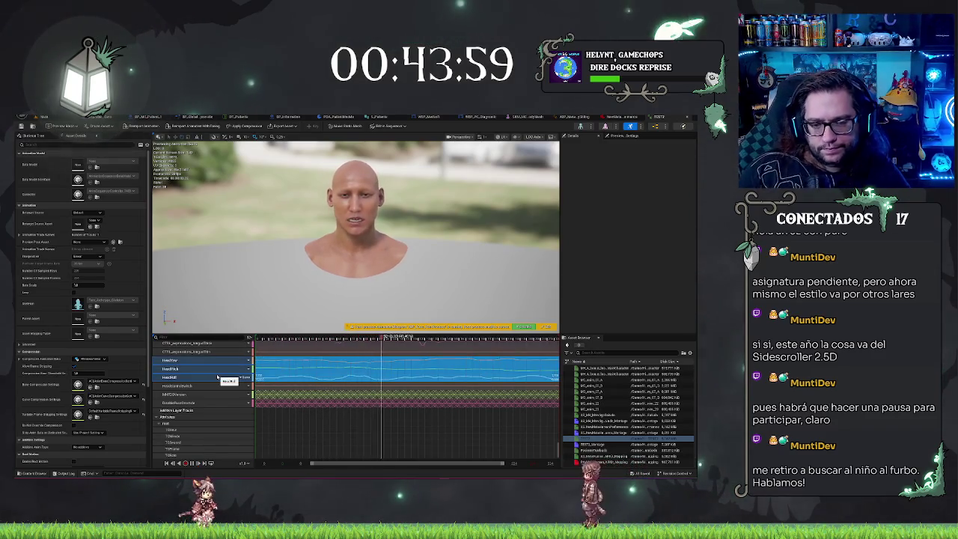
key(Delete)
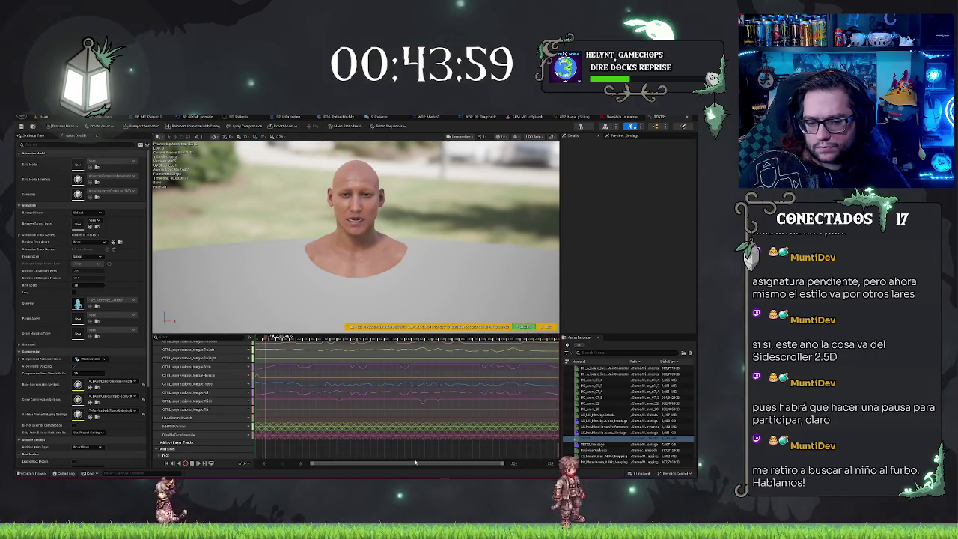
key(ctrl+z)
scroll(345, 380, down, 2)
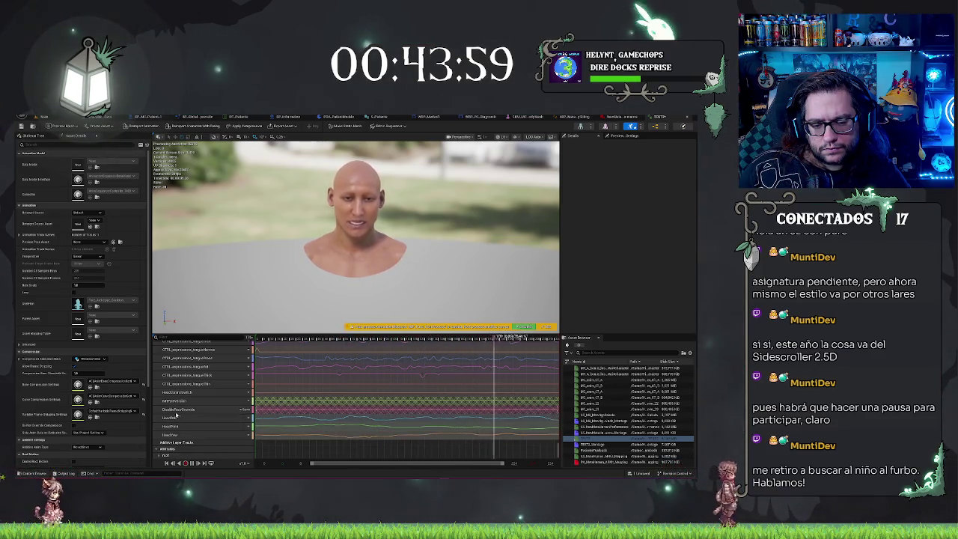
right_click(175, 419)
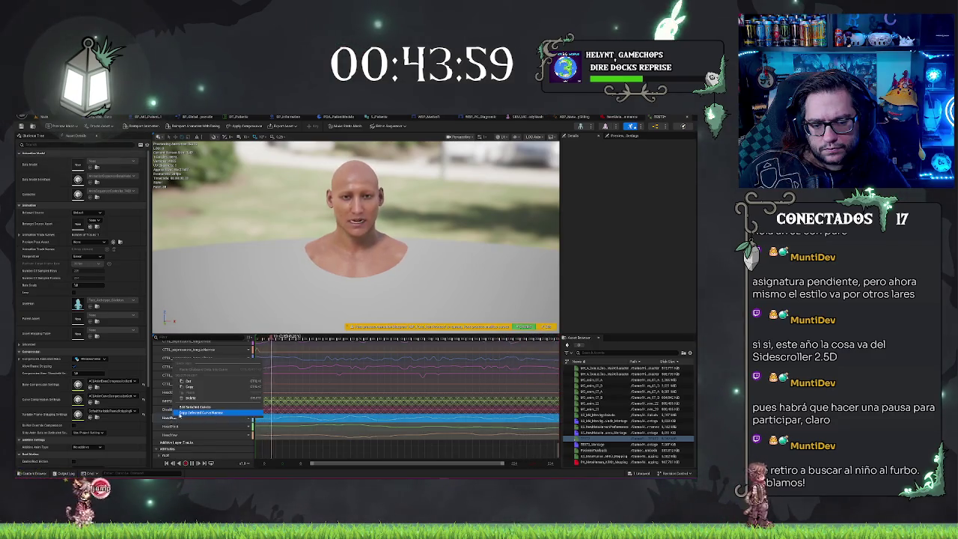
click(181, 414)
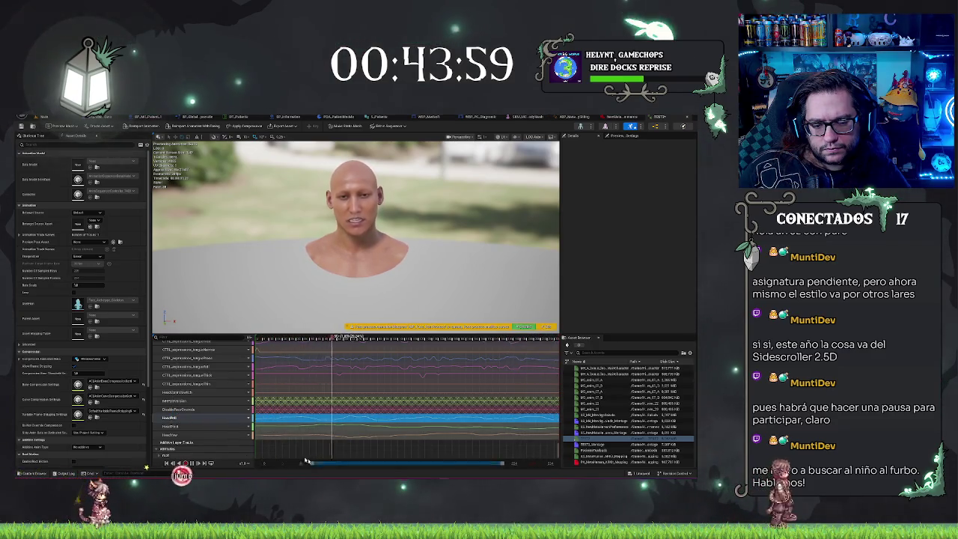
shift+click(213, 427)
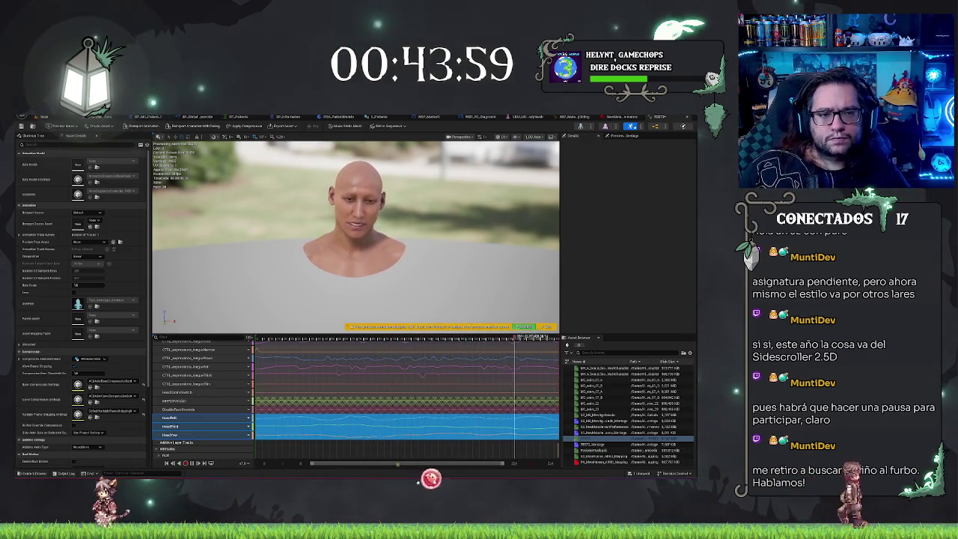
click(463, 118)
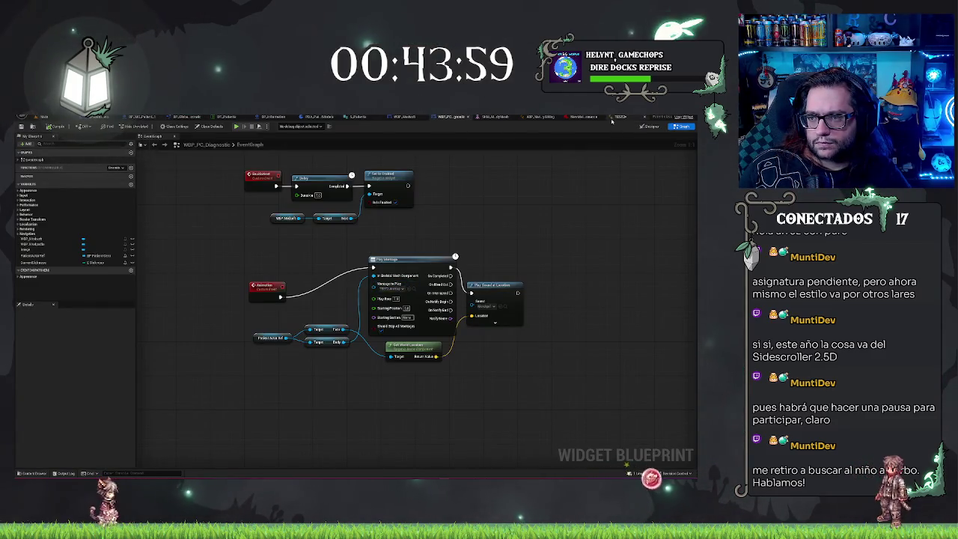
Delete the HeadYaw, HeadPitch and HeadRoll curves, then start Play-in-Editor on the hospital level.
key(ctrl+Tab)
click(190, 417)
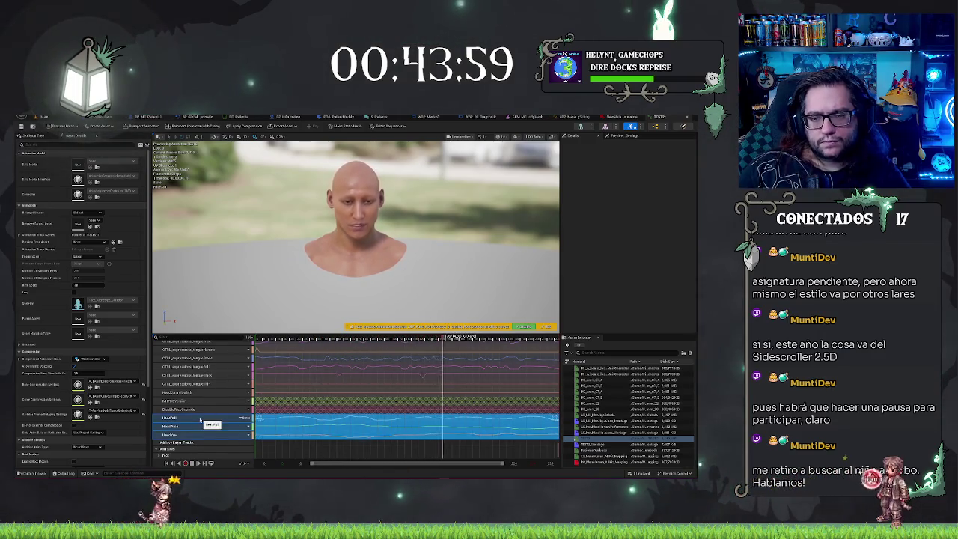
key(Delete)
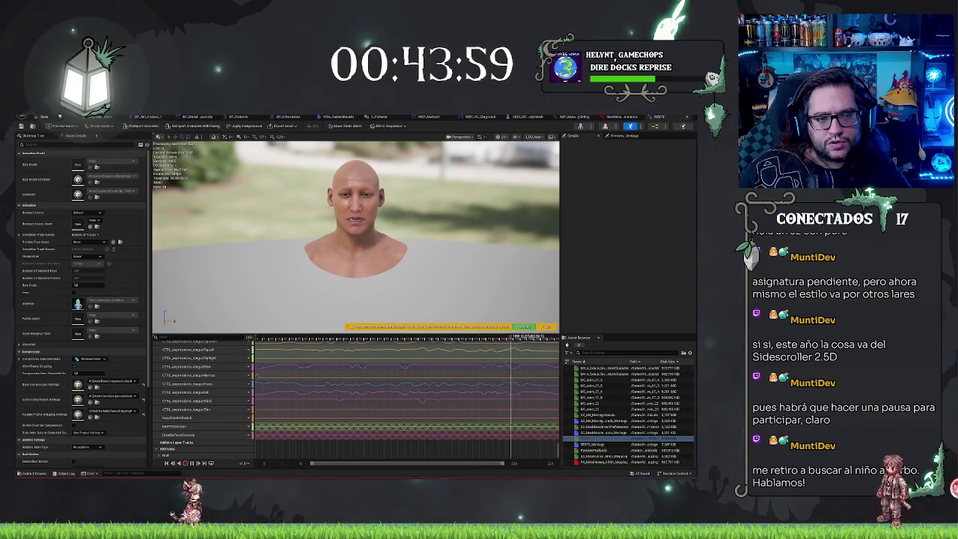
click(22, 126)
click(155, 127)
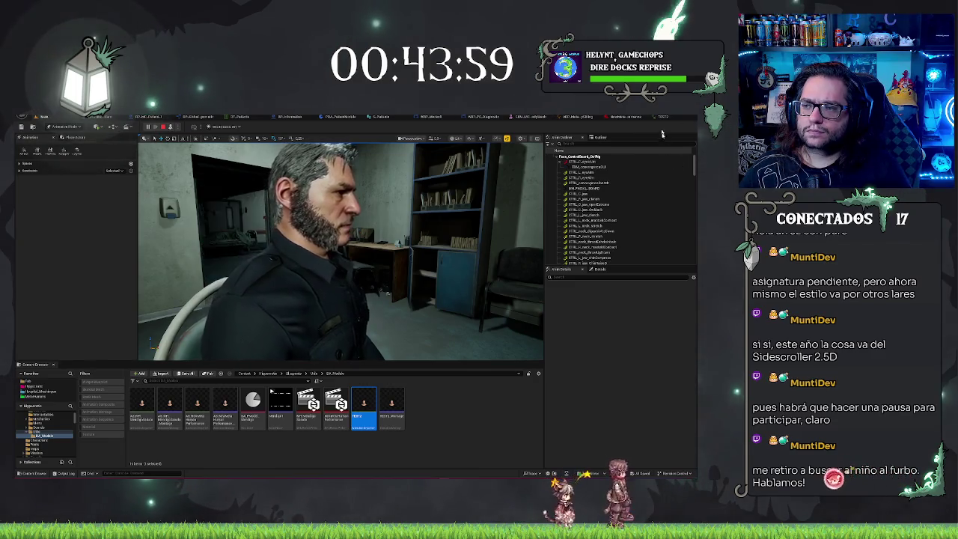
Glance at the running scene with the seated patient, then return to the face animation editor.
click(552, 117)
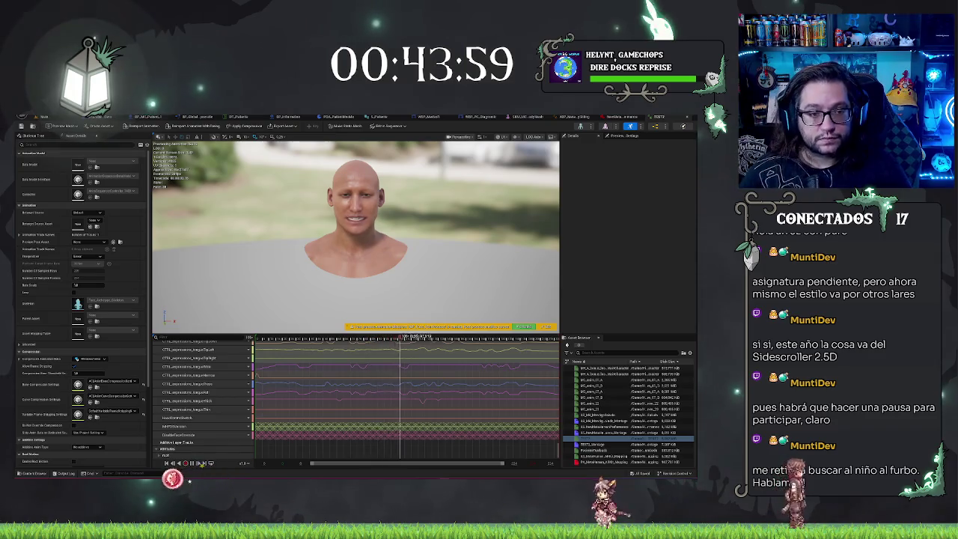
click(299, 118)
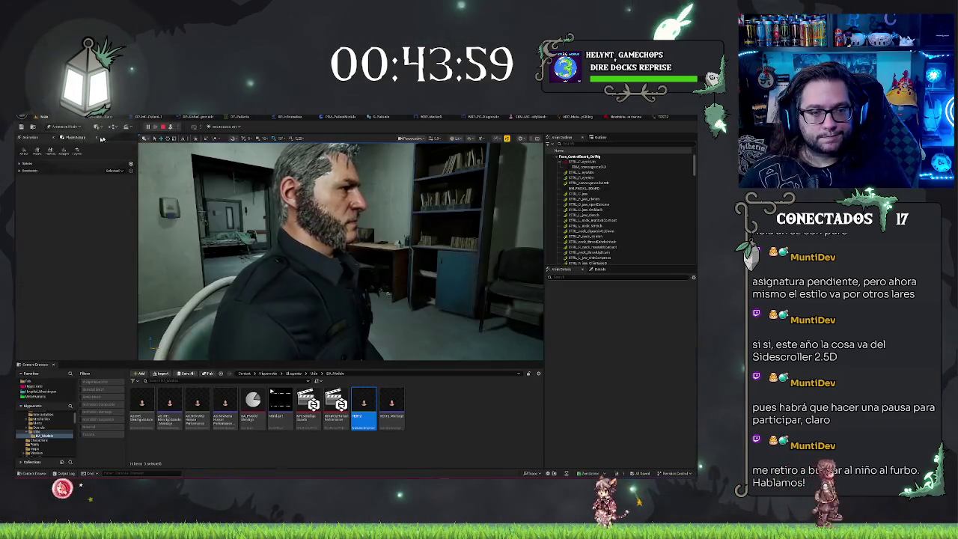
click(657, 118)
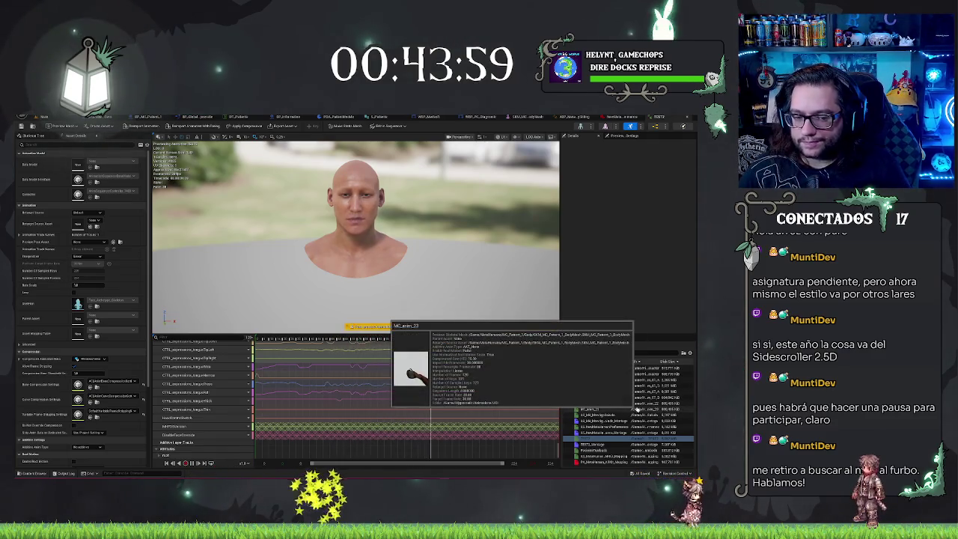
Collapse and re-expand the Curves group, then switch between AS_NewMetaHumanPerformance and TEST2 ending on TEST2.
click(192, 343)
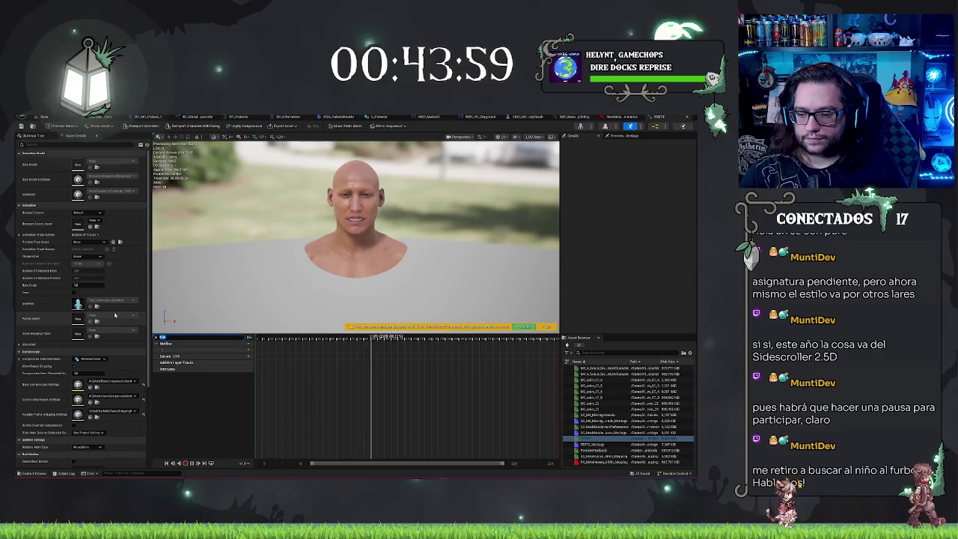
click(168, 356)
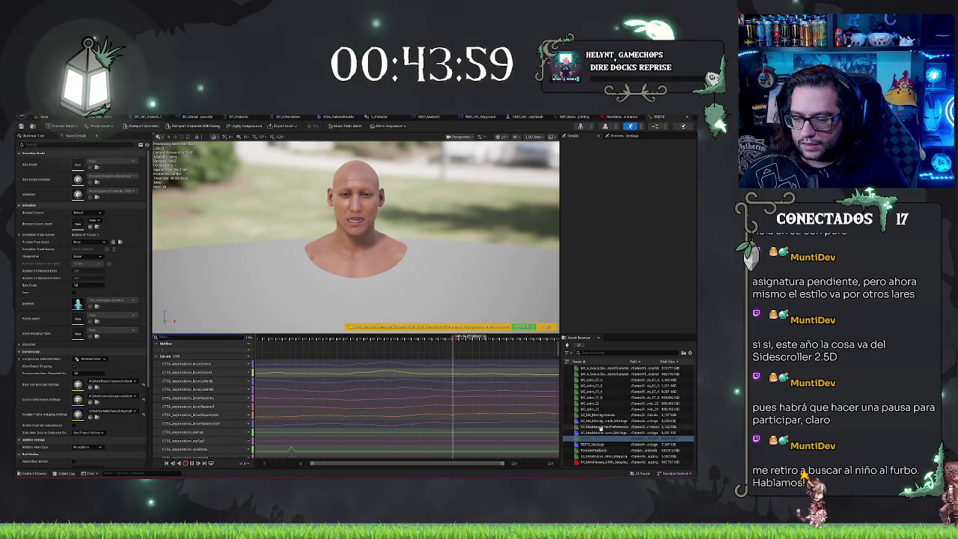
click(601, 427)
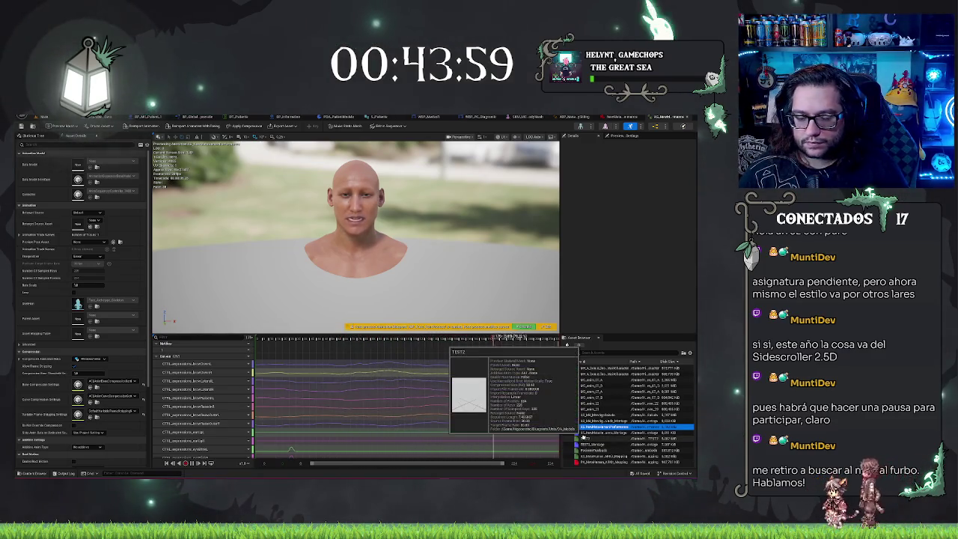
click(583, 439)
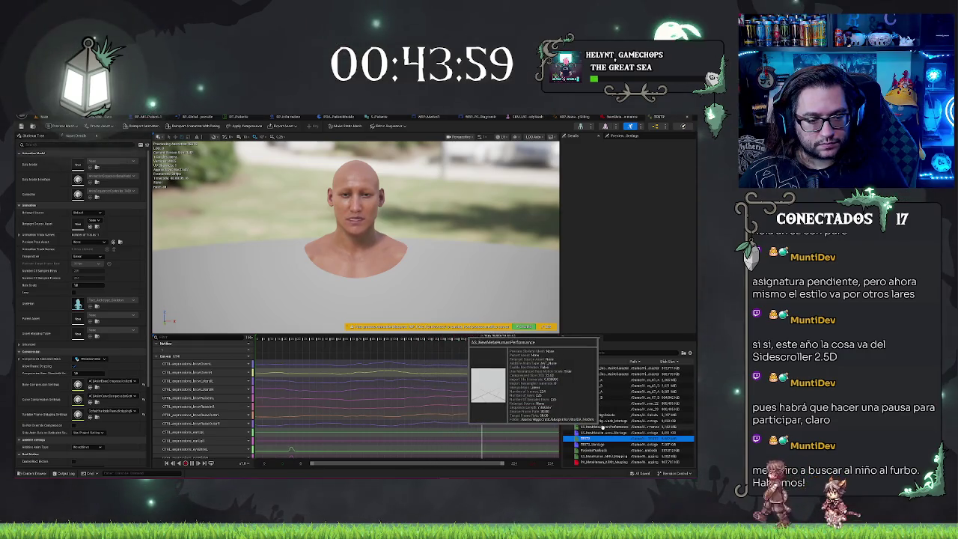
click(603, 428)
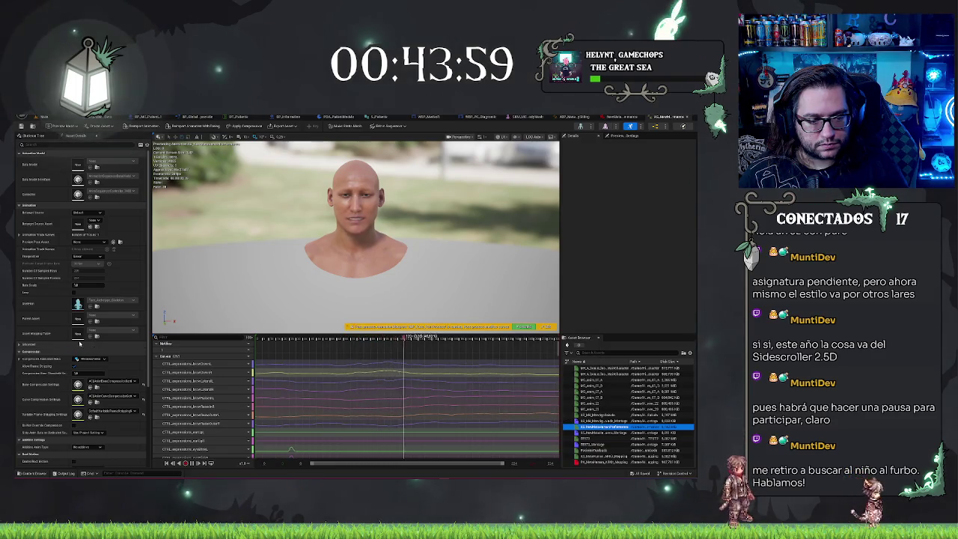
scroll(81, 343, down, 3)
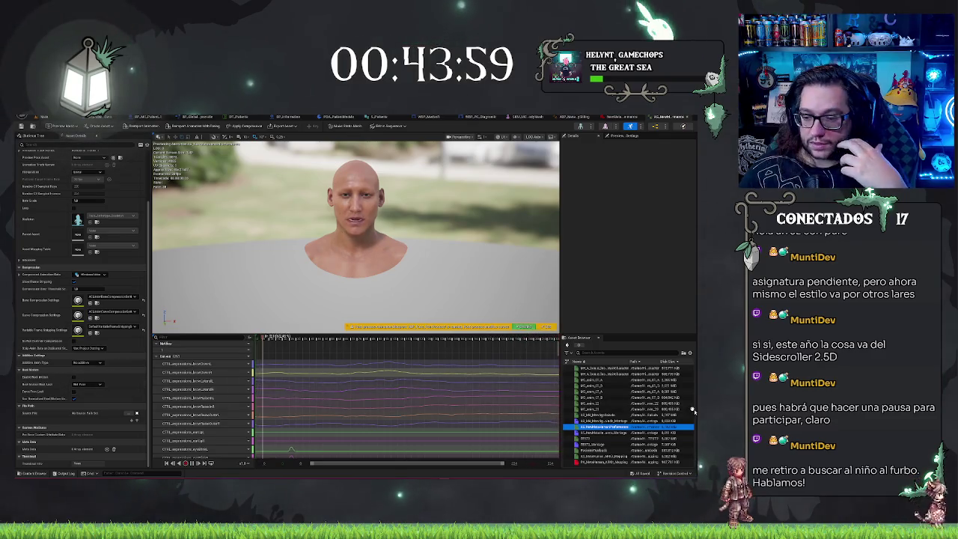
mouse_move(600, 441)
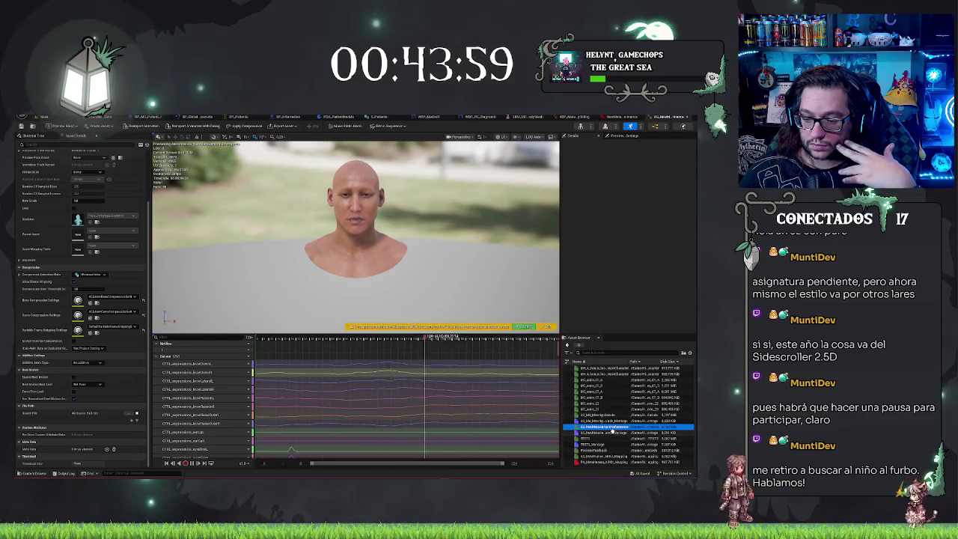
click(607, 439)
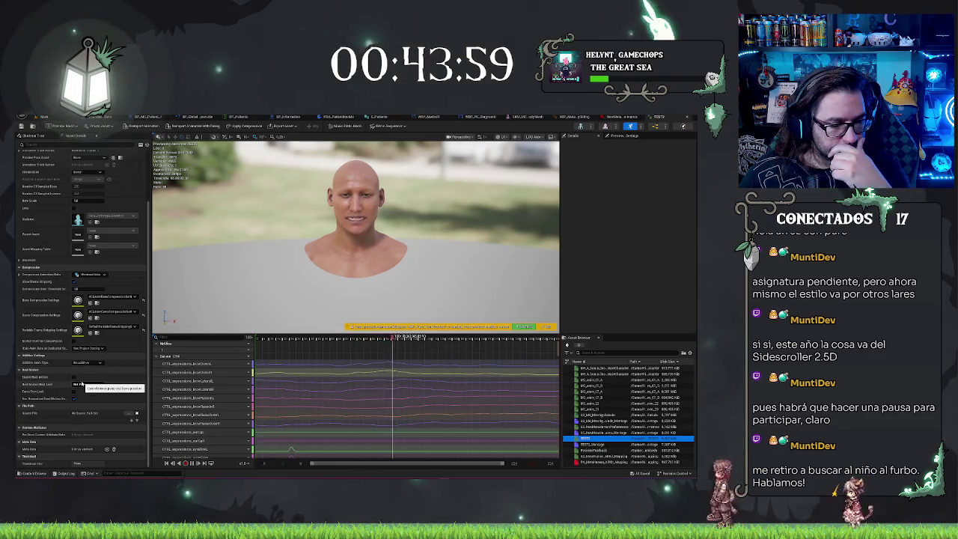
Expand the Animation Track Names setting in the Asset Details panel.
scroll(115, 423, up, 2)
scroll(115, 423, up, 1)
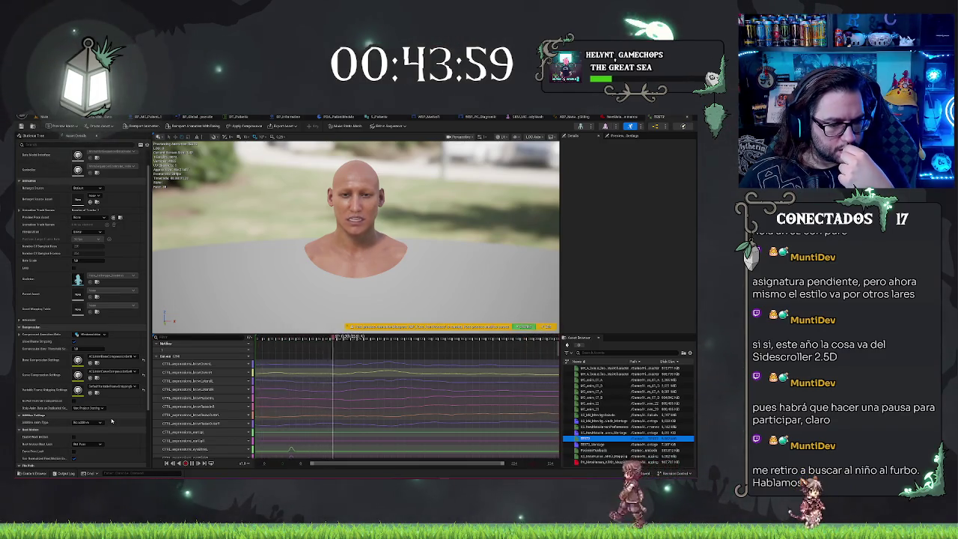
scroll(111, 422, up, 1)
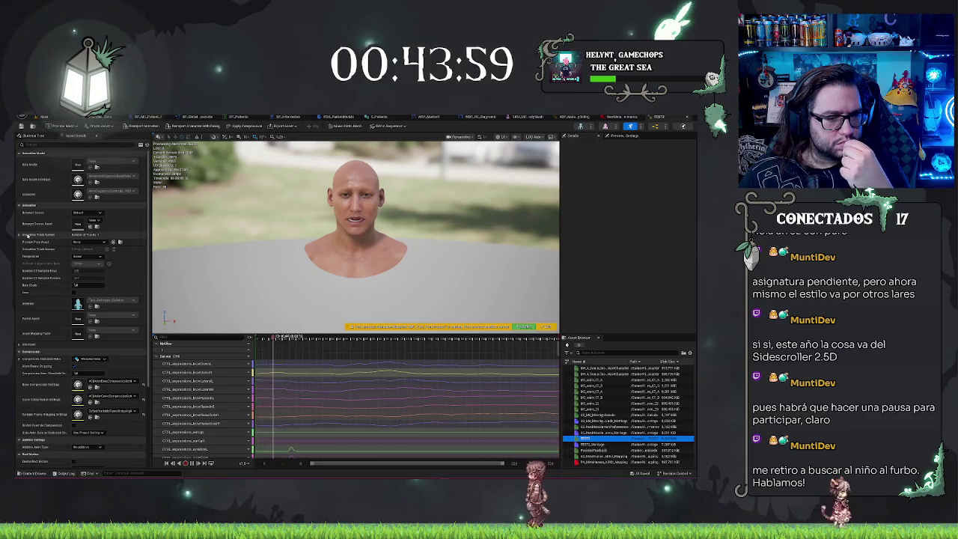
click(23, 234)
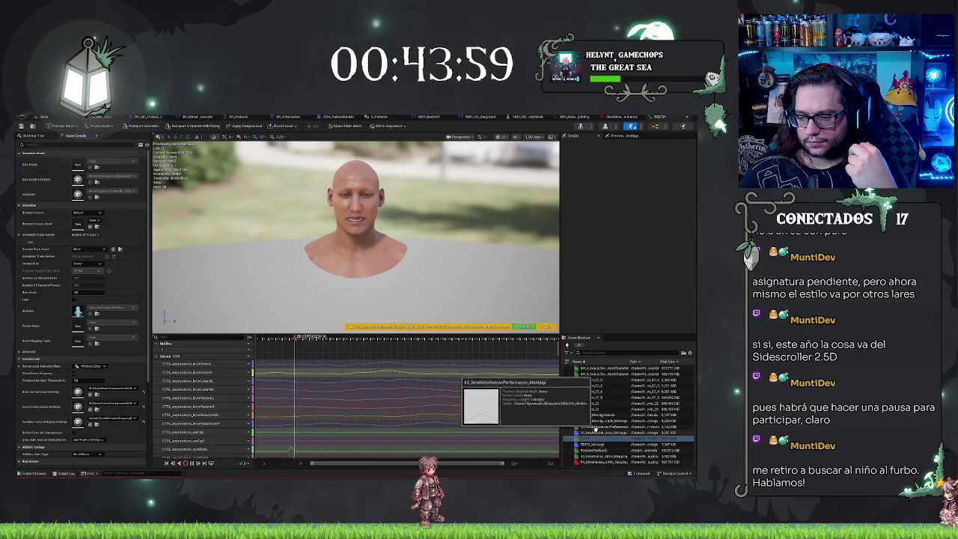
Widen the Details settings area and preview AS_NewMetaHumanPerformance and TEST before returning to TEST2.
click(595, 426)
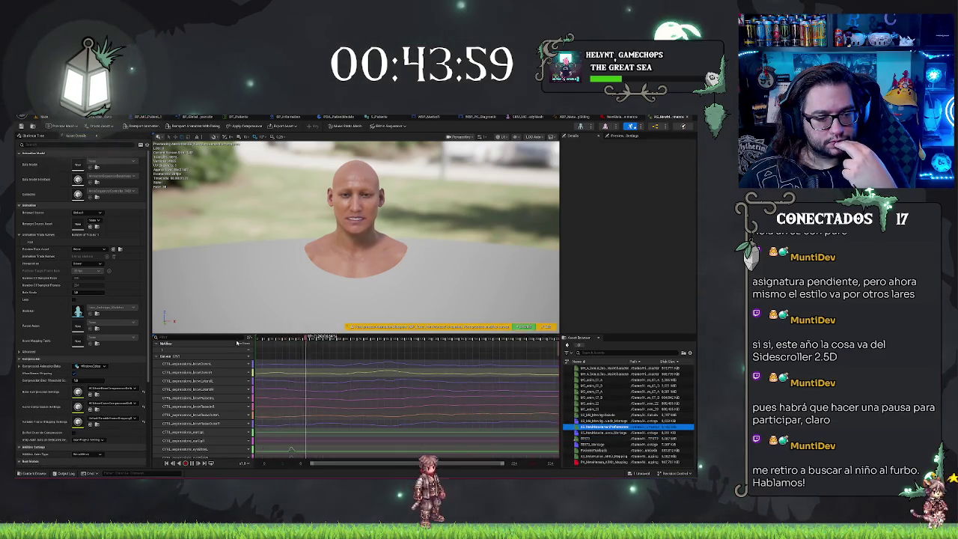
scroll(103, 361, down, 2)
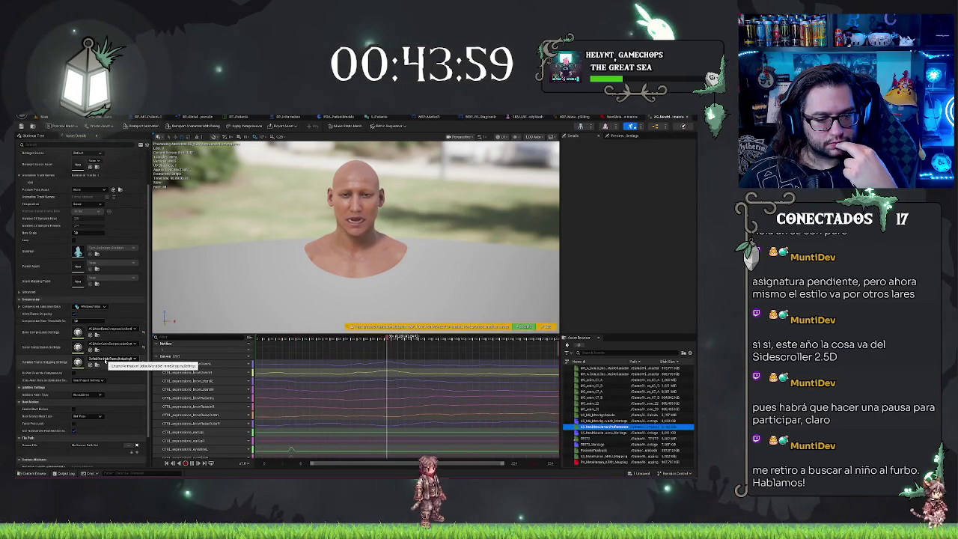
drag(150, 302, 228, 302)
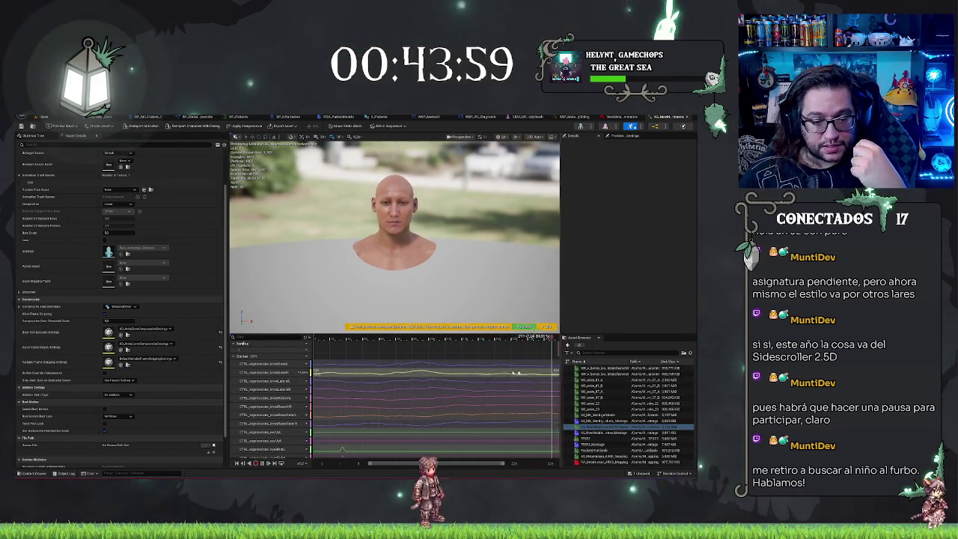
click(588, 439)
mouse_move(587, 438)
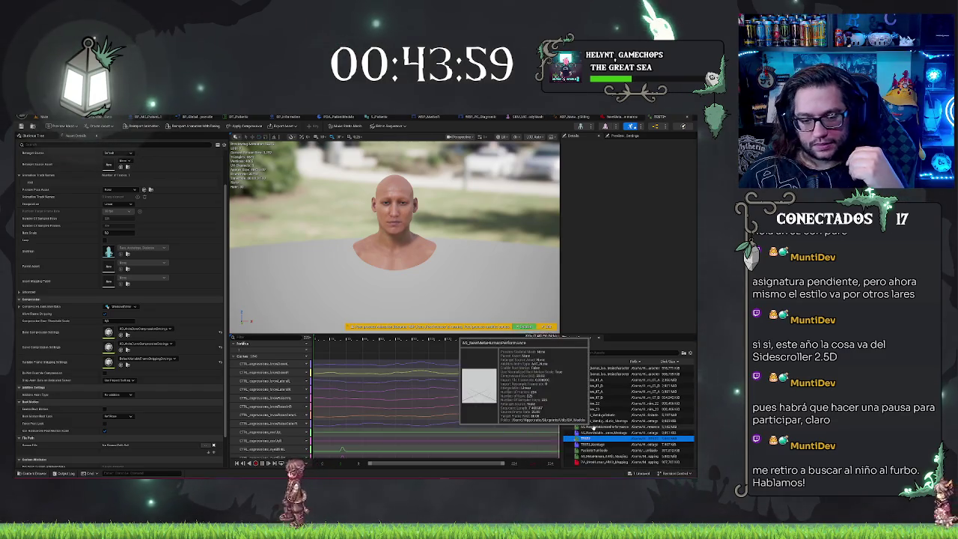
click(593, 426)
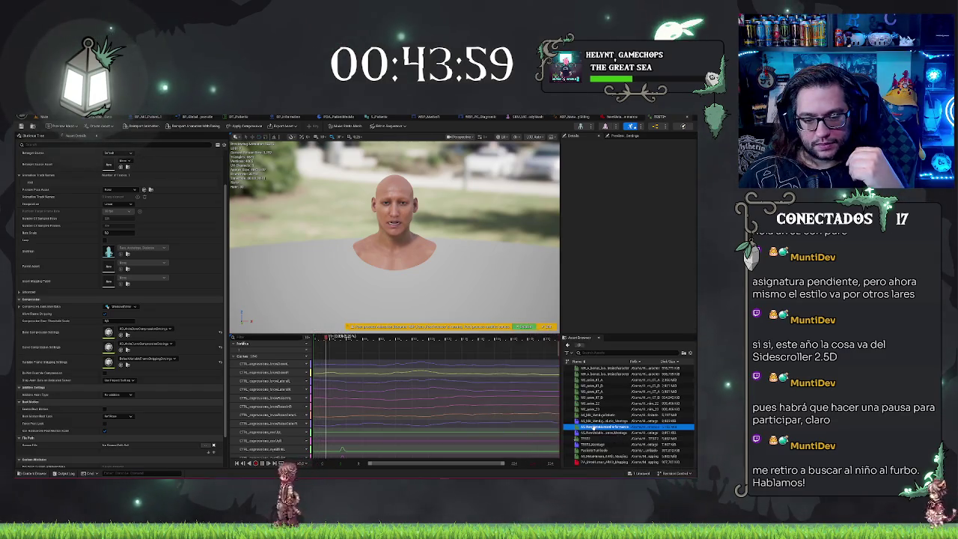
click(600, 440)
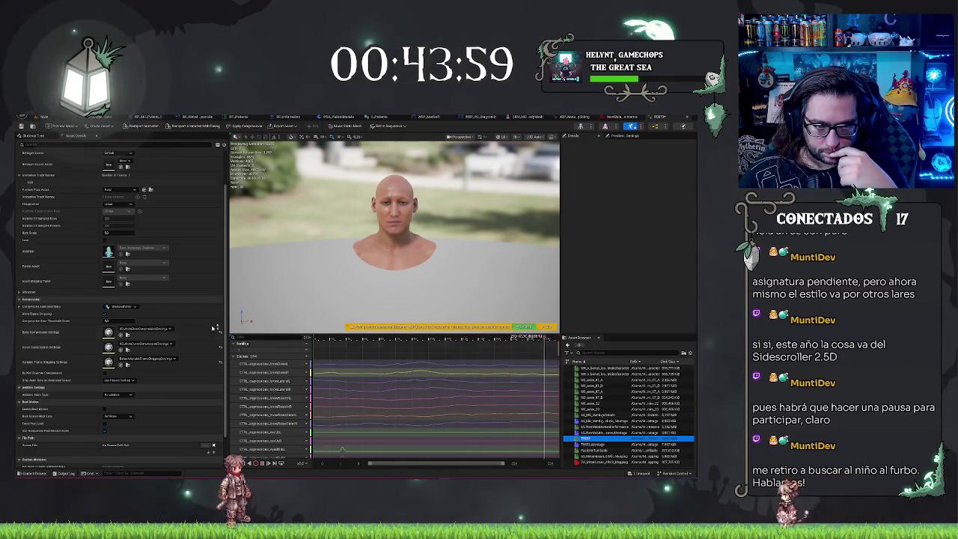
Scroll TEST2's curves down to the tongue curves and re-expand Attributes to show root's timecode tracks.
scroll(317, 376, down, 10)
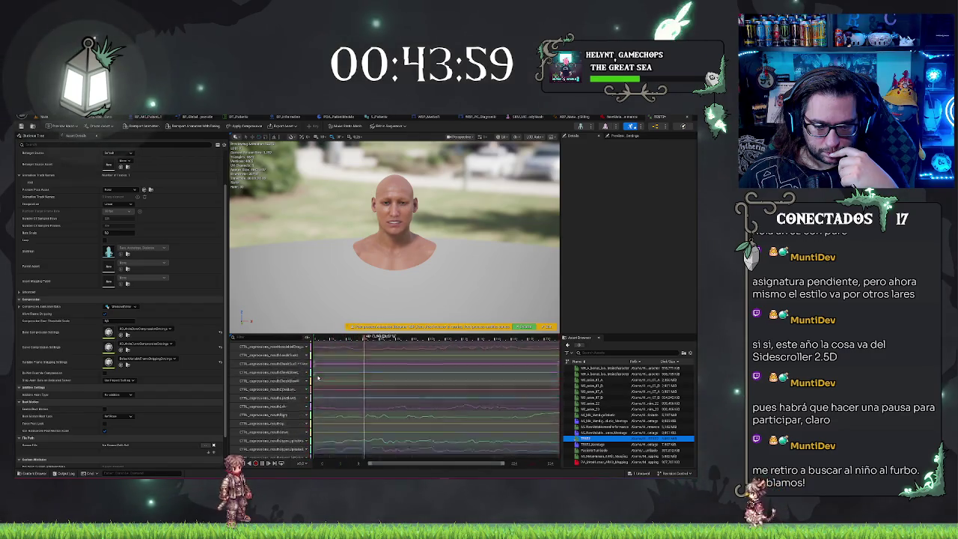
scroll(317, 376, down, 5)
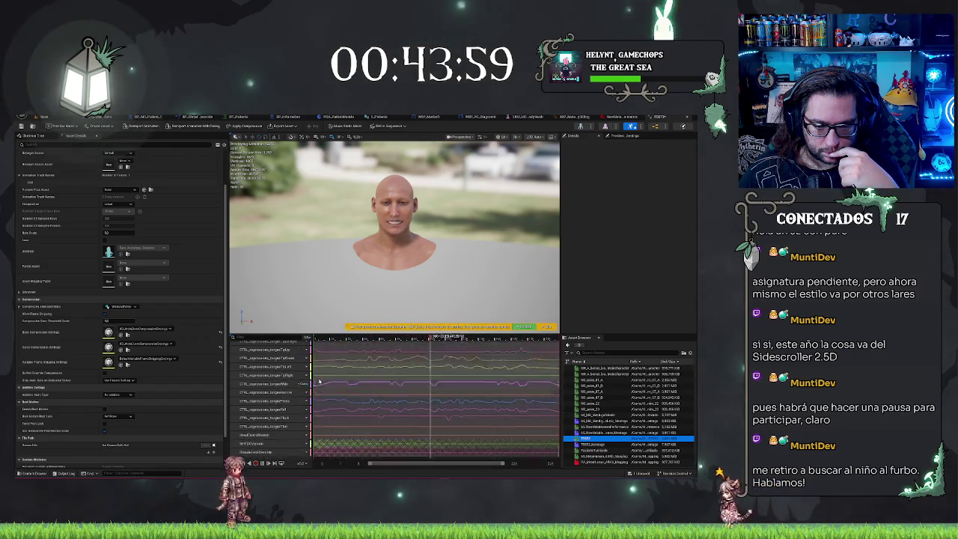
scroll(319, 381, up, 5)
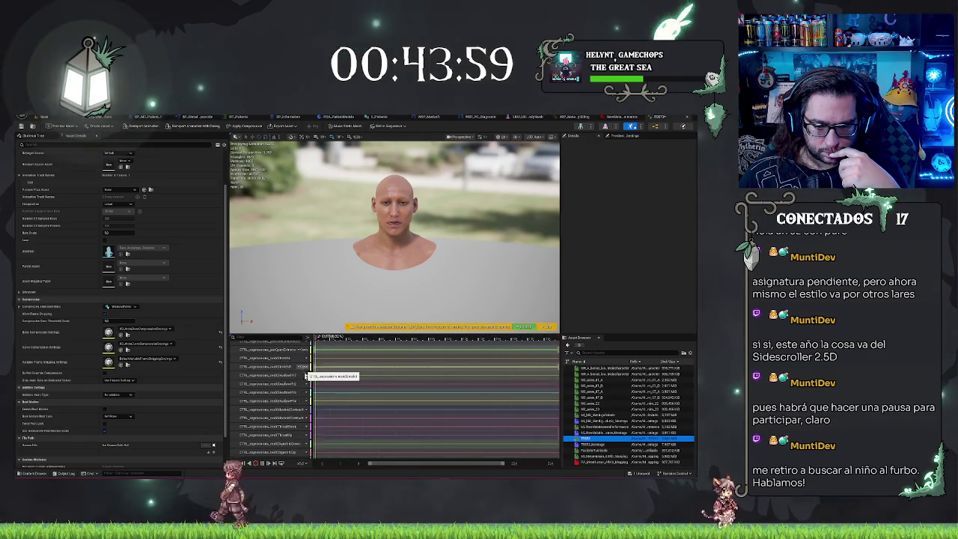
scroll(303, 404, down, 4)
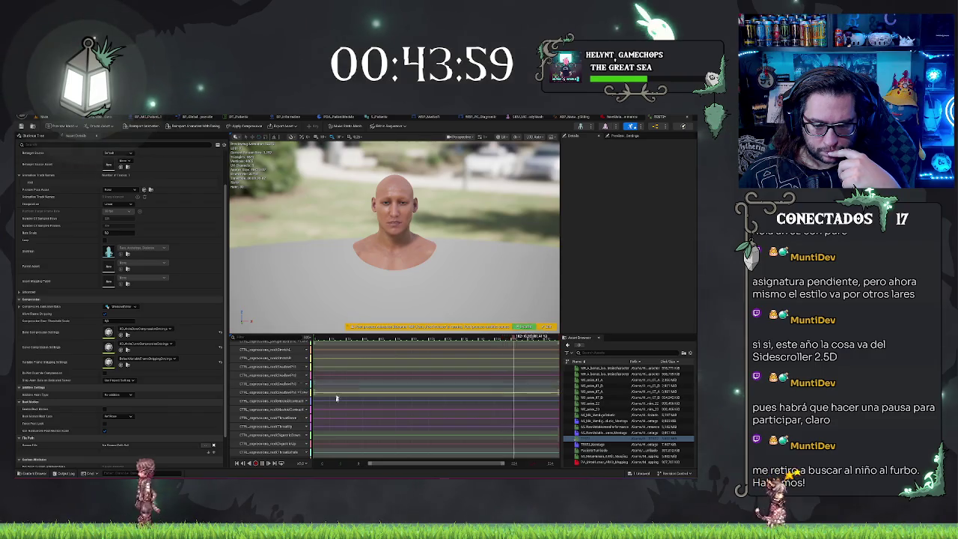
scroll(285, 420, down, 5)
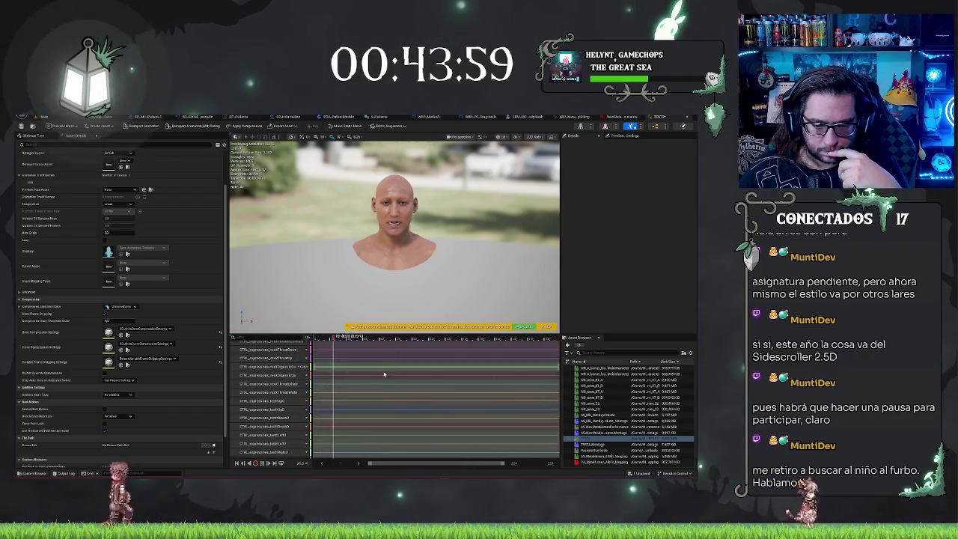
scroll(345, 417, down, 5)
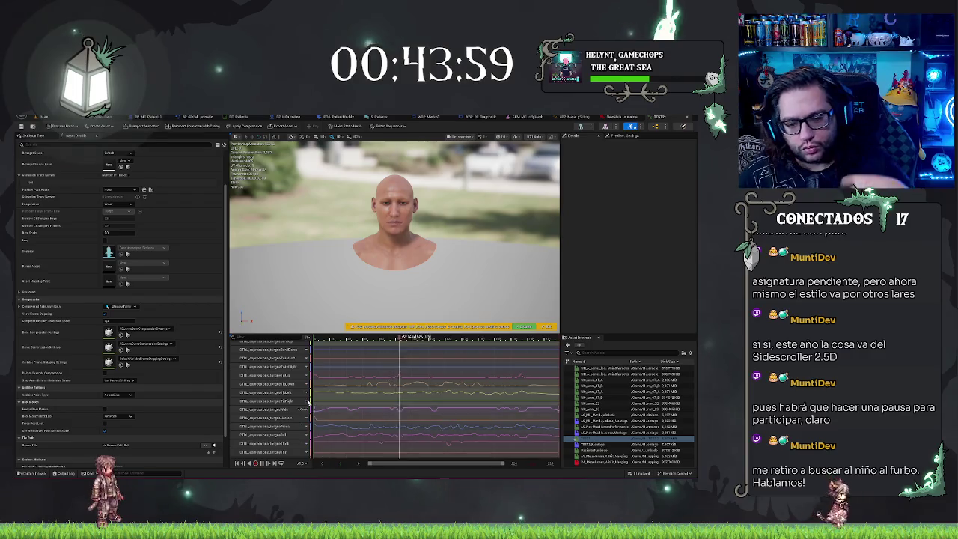
scroll(285, 427, down, 2)
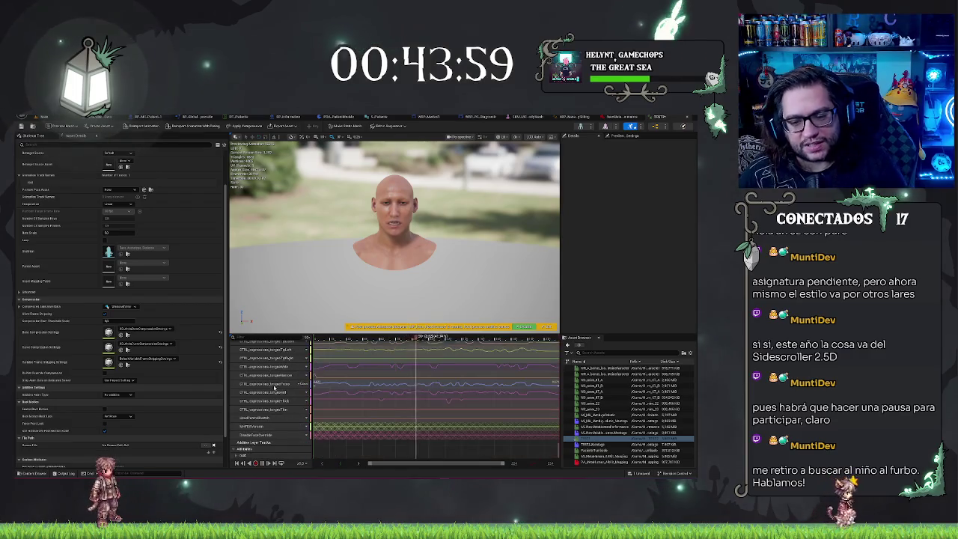
click(233, 448)
click(237, 455)
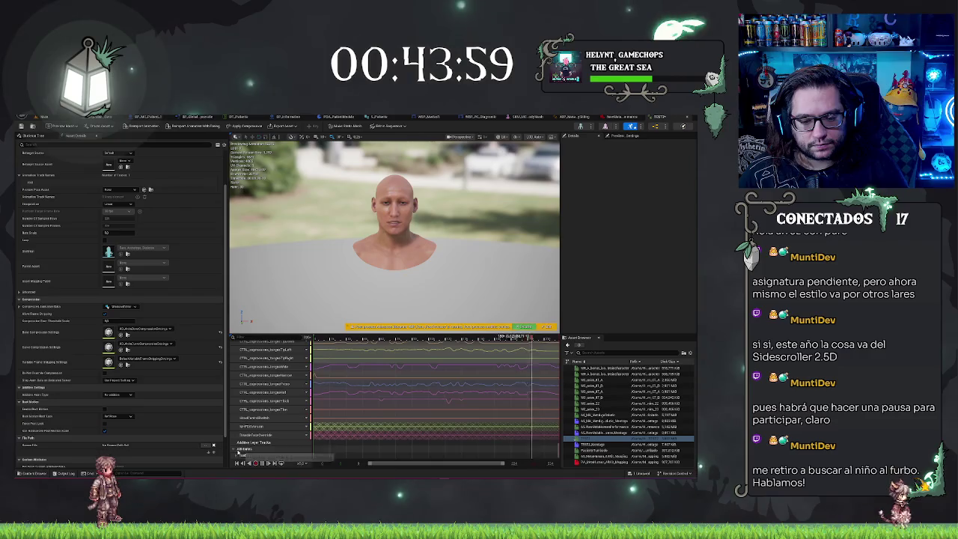
scroll(247, 452, down, 2)
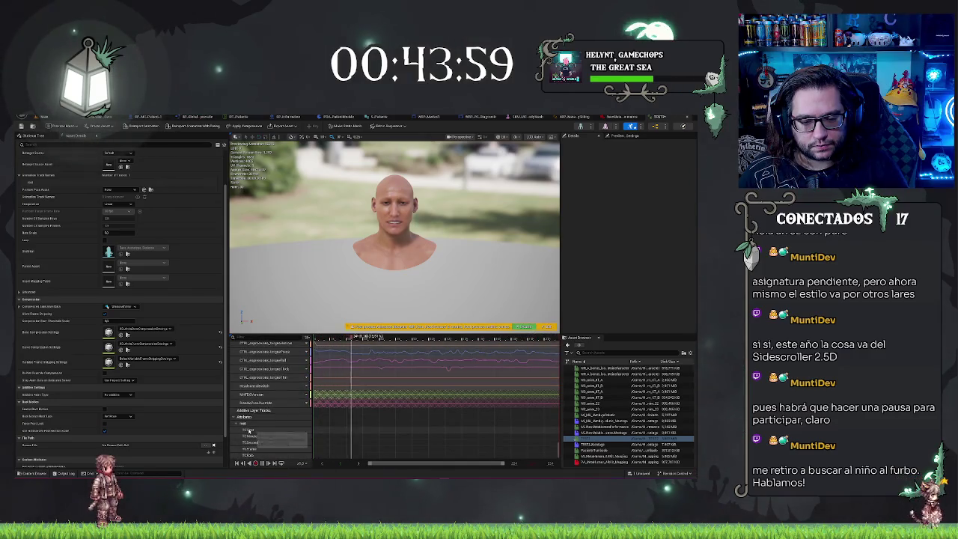
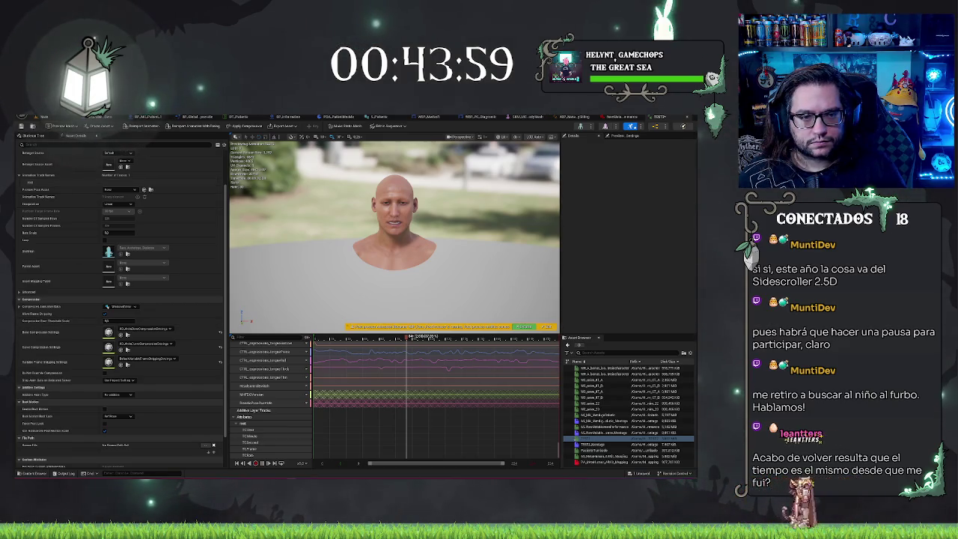
Switch to the MetaHuman Performance editor and filter its properties by 'rig', then clear the filter.
text(rig)
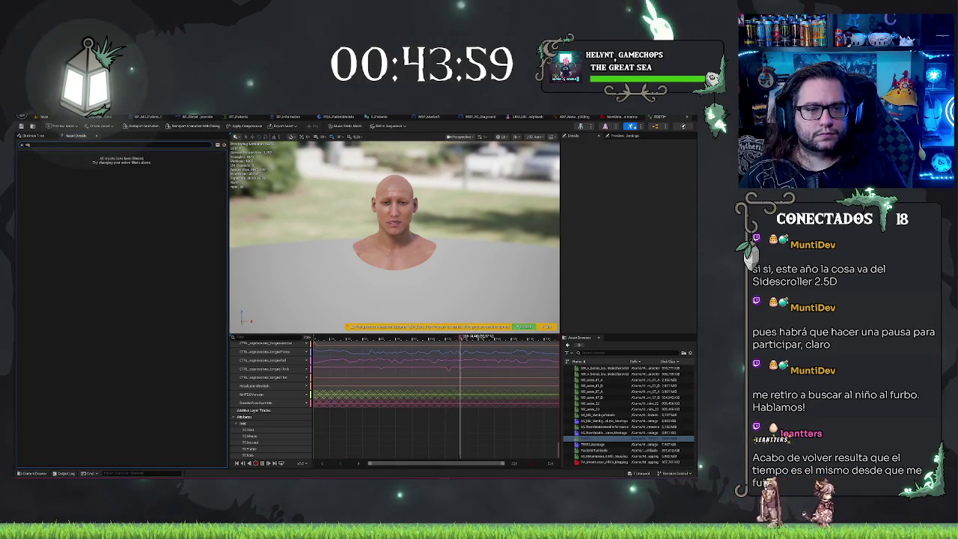
key(BackSpace)
key(BackSpace)
key(BackSpace)
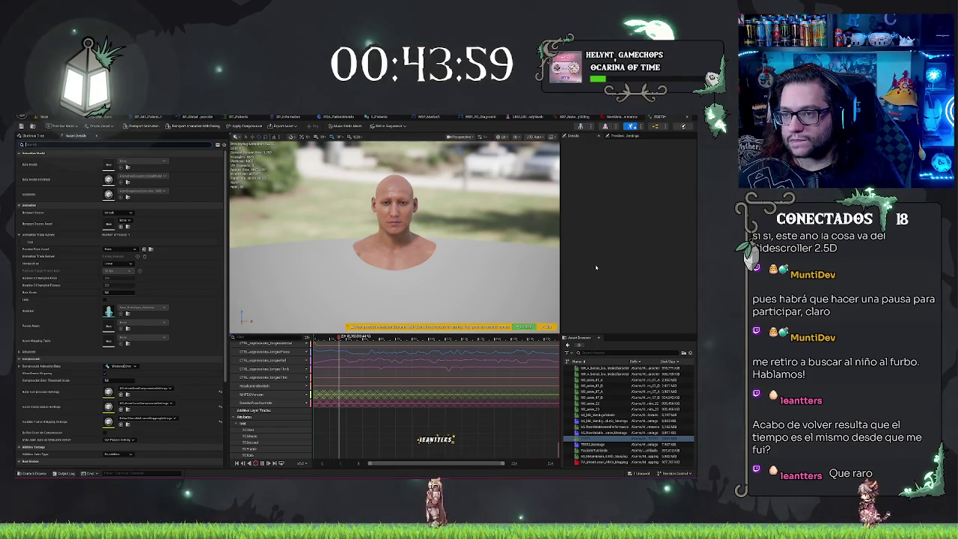
click(621, 117)
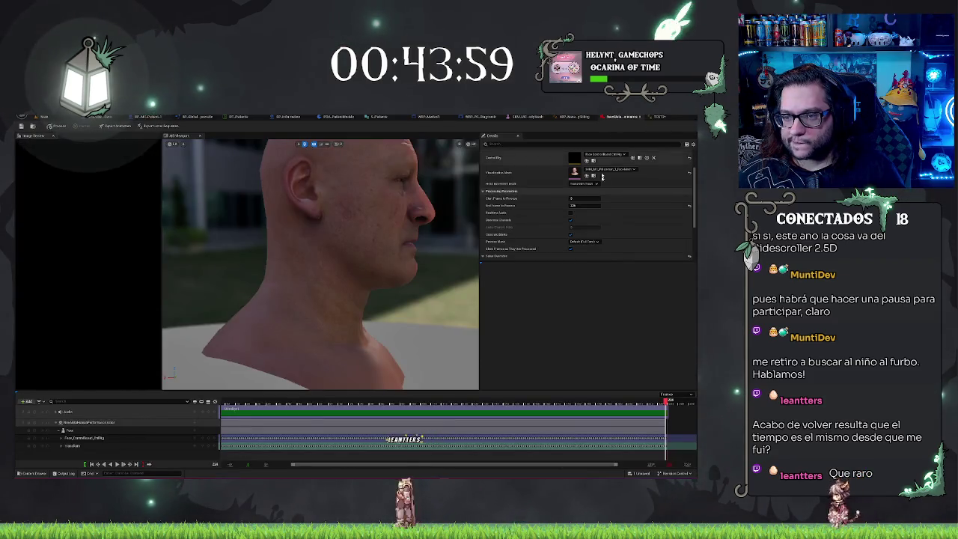
scroll(588, 200, down, 1)
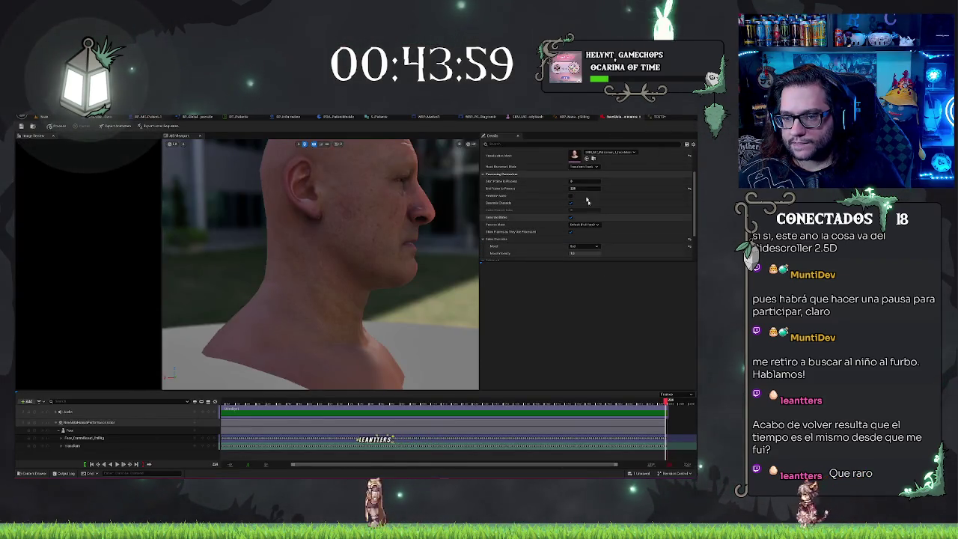
text(rig)
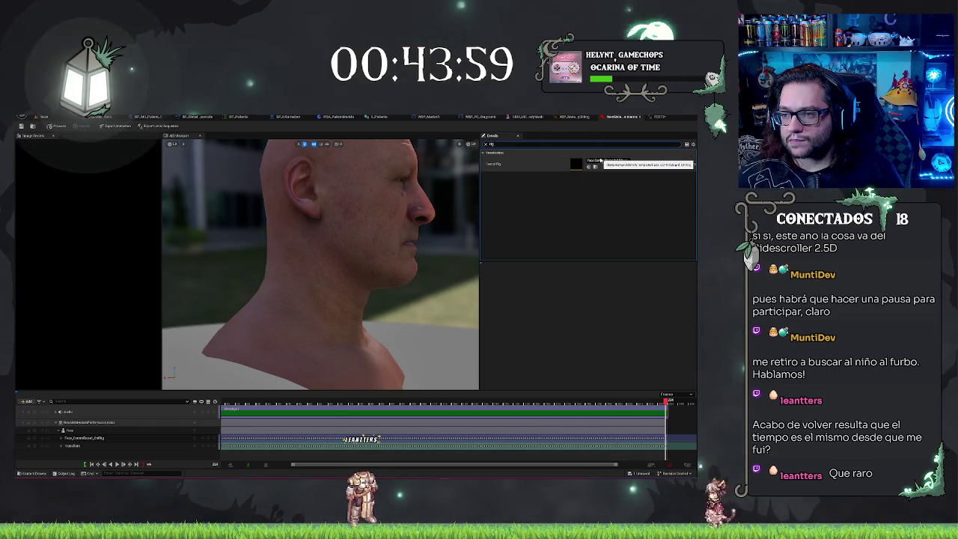
click(485, 145)
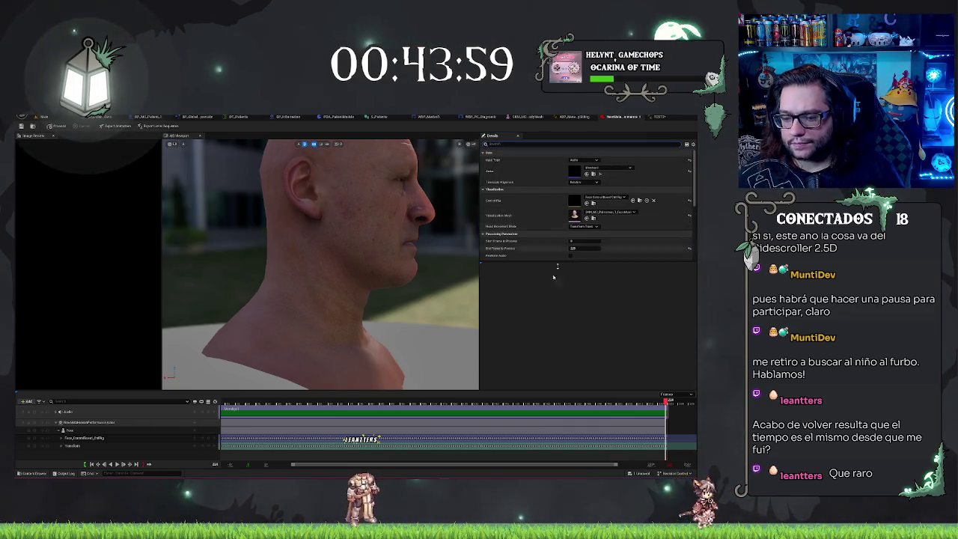
Select the Face_ControlBoard_CtrlRig track, scrub back, and expand its Transform > Location X/Y/Z channels.
click(96, 439)
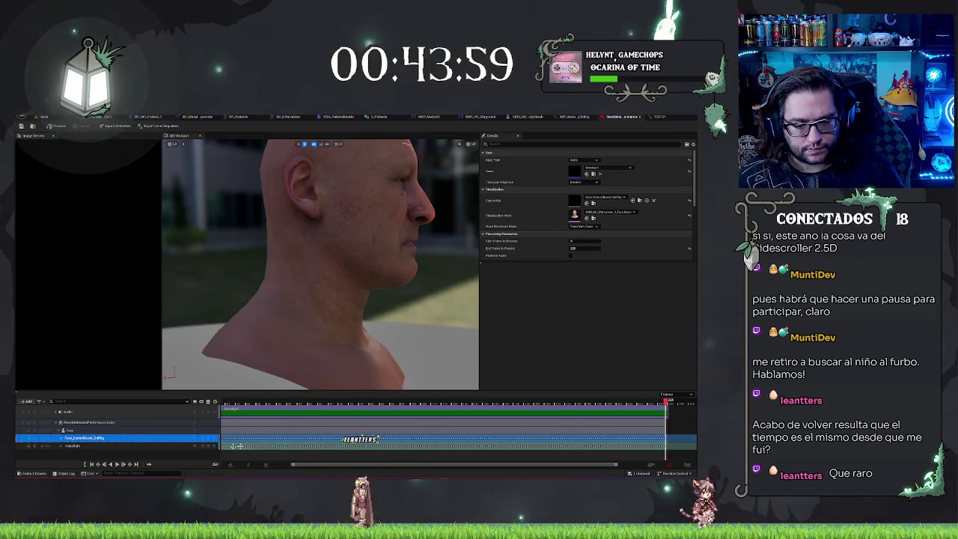
mouse_move(668, 402)
mouse_down()
mouse_move(241, 408)
mouse_move(244, 421)
mouse_move(351, 435)
mouse_up()
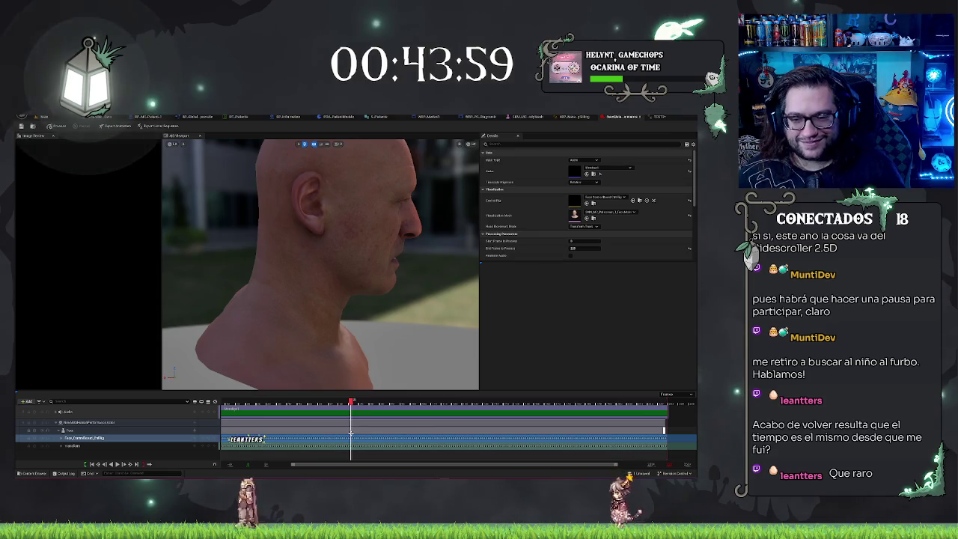
click(83, 437)
click(62, 446)
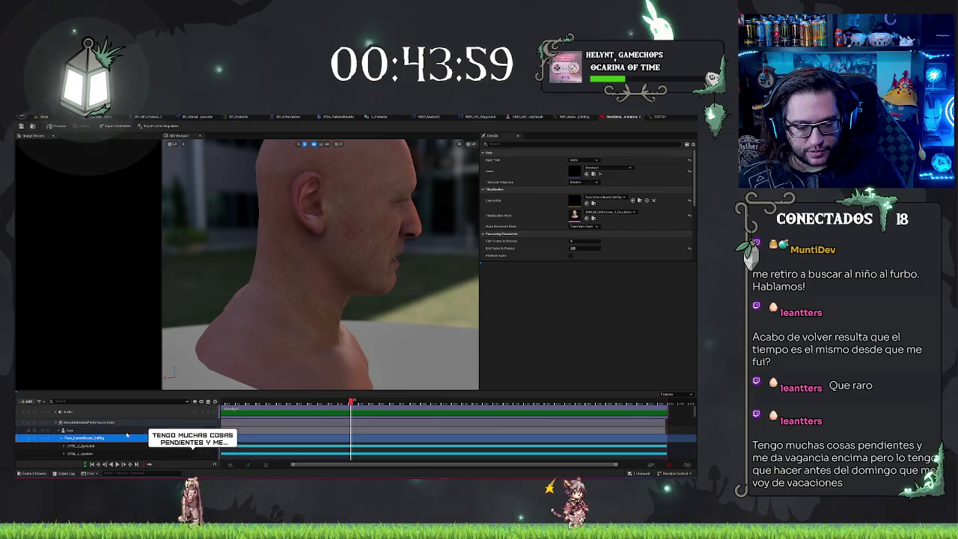
scroll(127, 435, down, 3)
scroll(124, 433, down, 5)
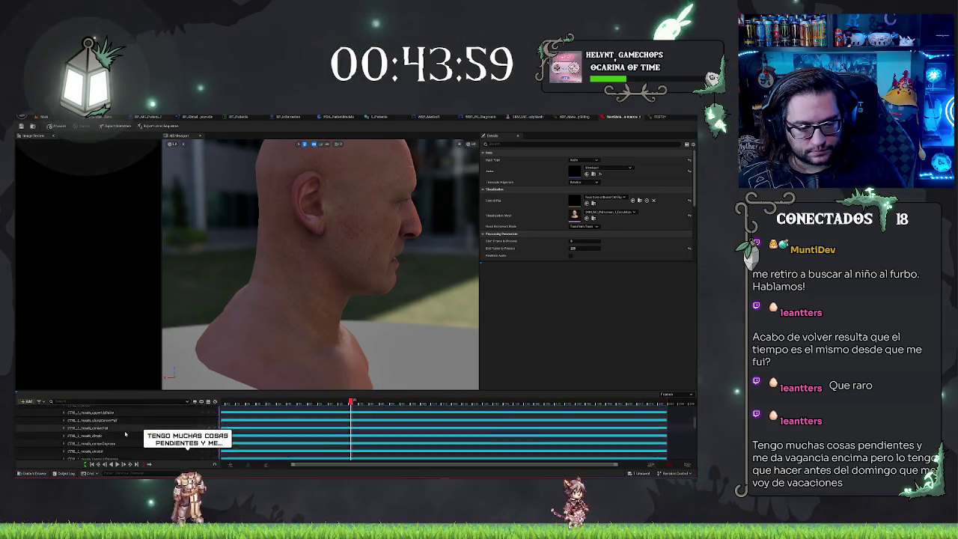
scroll(98, 425, down, 3)
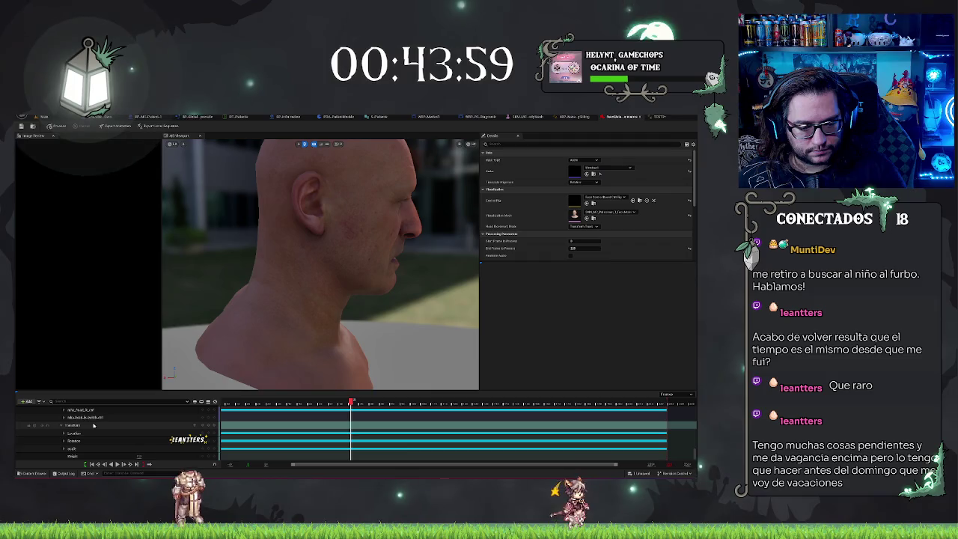
click(64, 433)
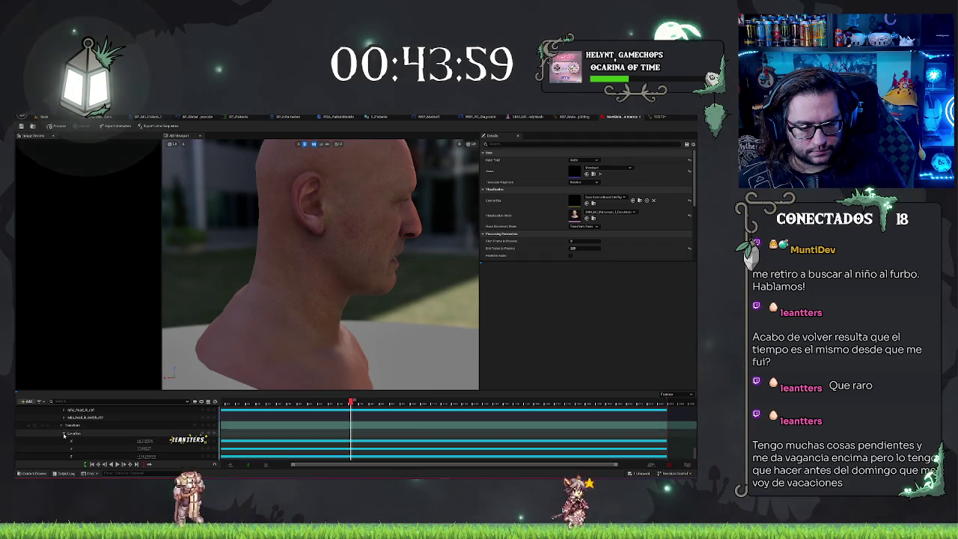
scroll(75, 437, down, 1)
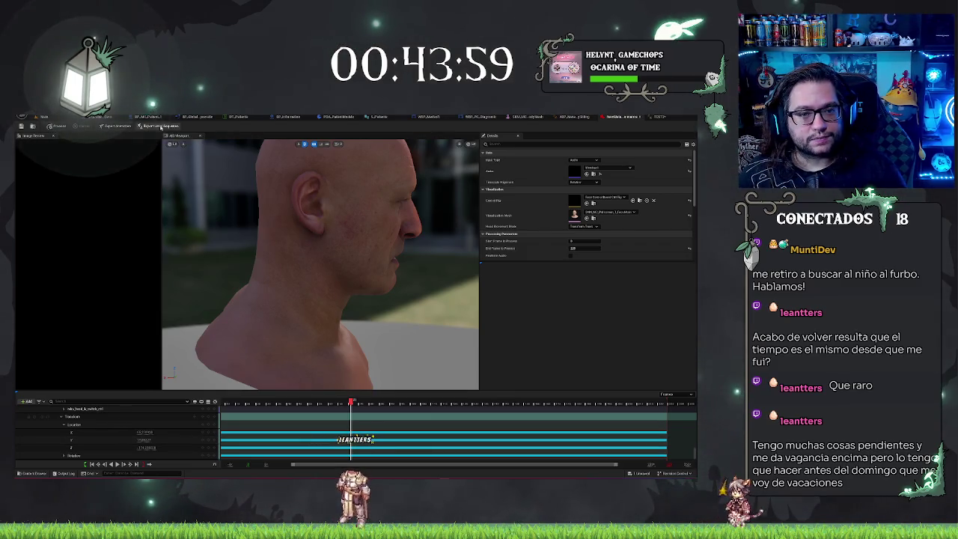
click(125, 126)
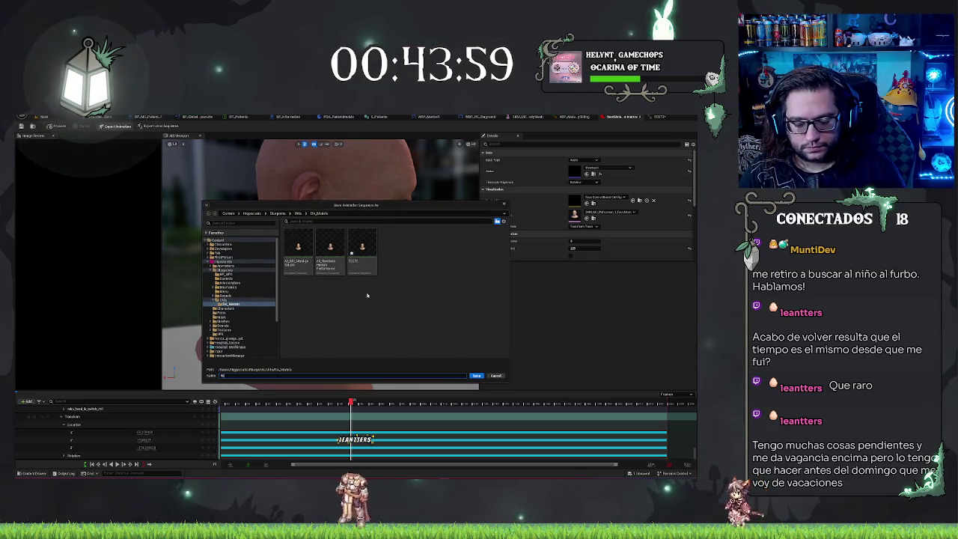
Accept the default save path and create the exported face animation sequence.
key(Return)
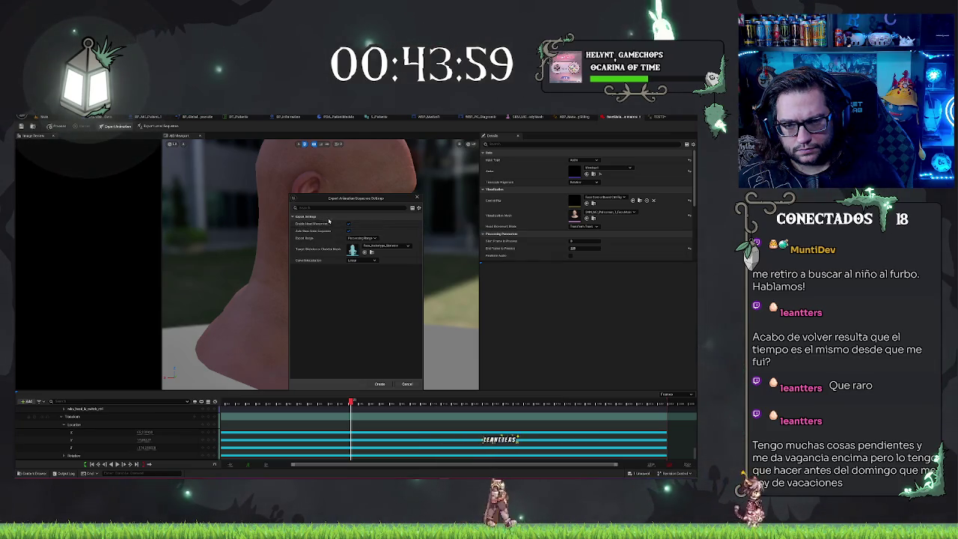
click(386, 384)
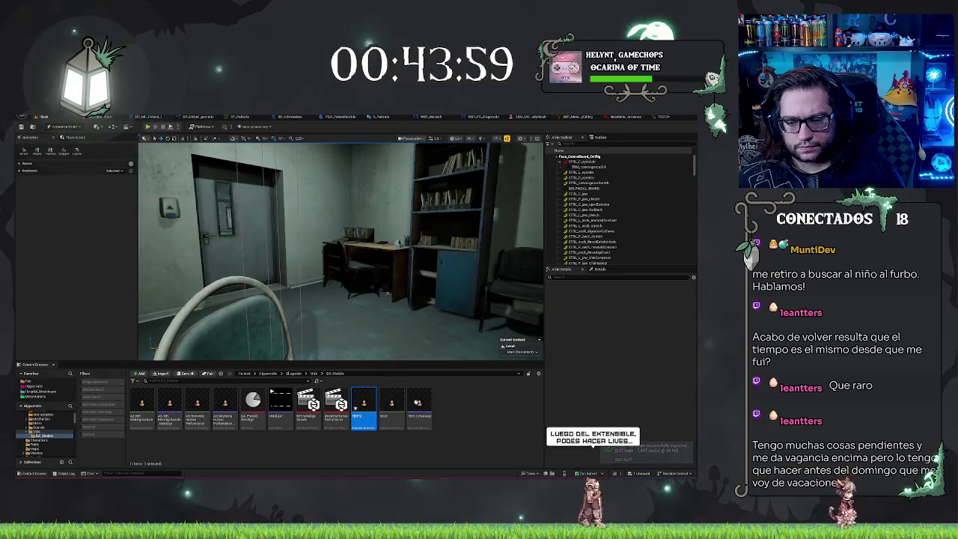
Open the exported animation sequence to view its facial expression and head curves.
double_click(395, 406)
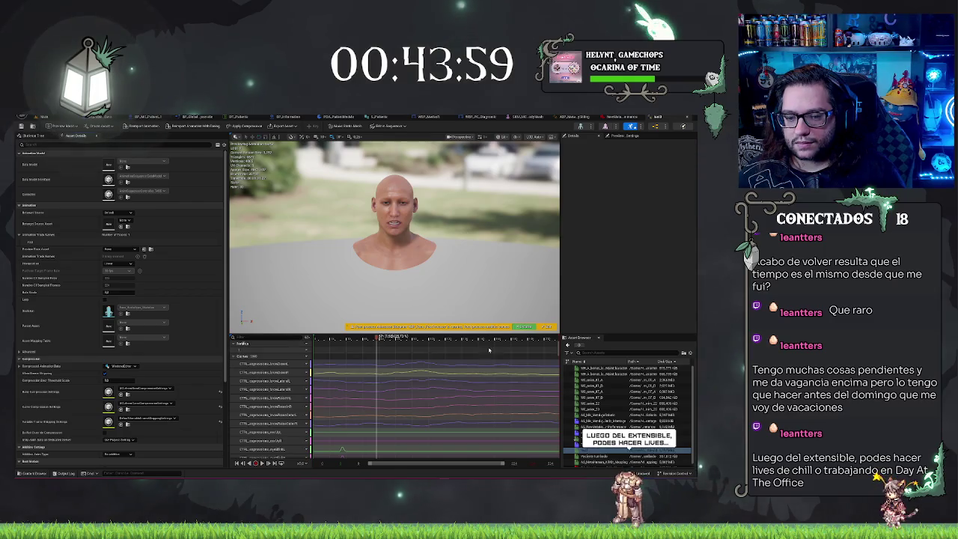
scroll(554, 430, down, 10)
scroll(554, 430, down, 5)
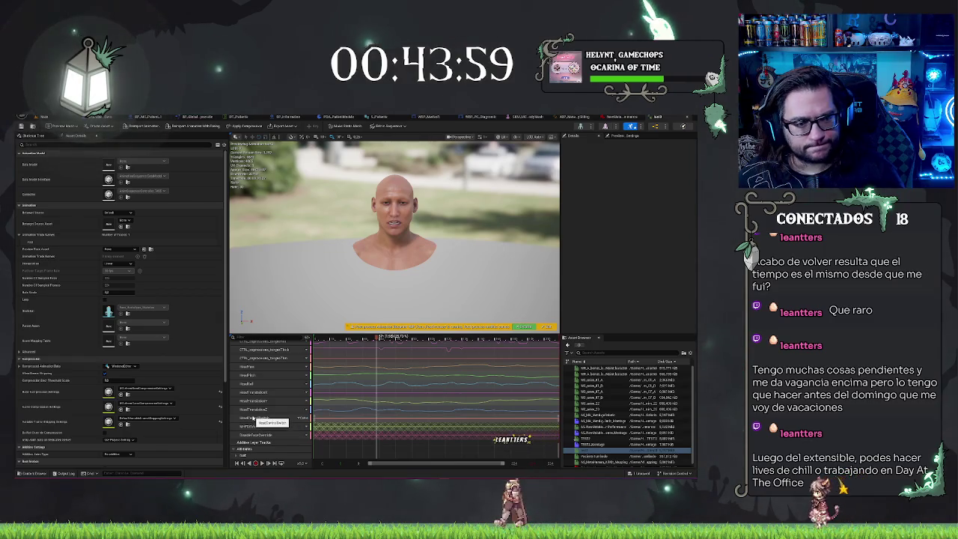
Leave Preview Pose Asset at None, choose an Interpolation mode, and expand Advanced > Asset User Data.
click(118, 250)
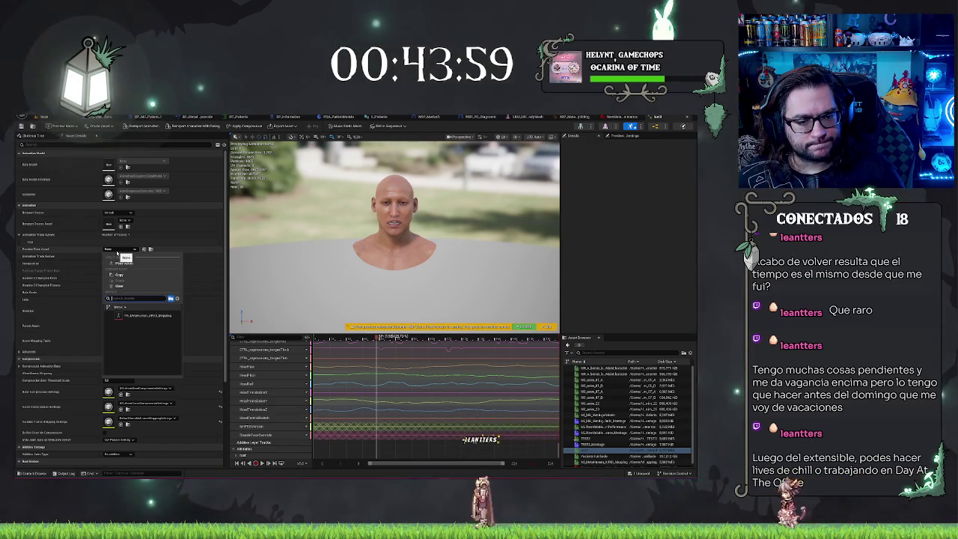
click(118, 251)
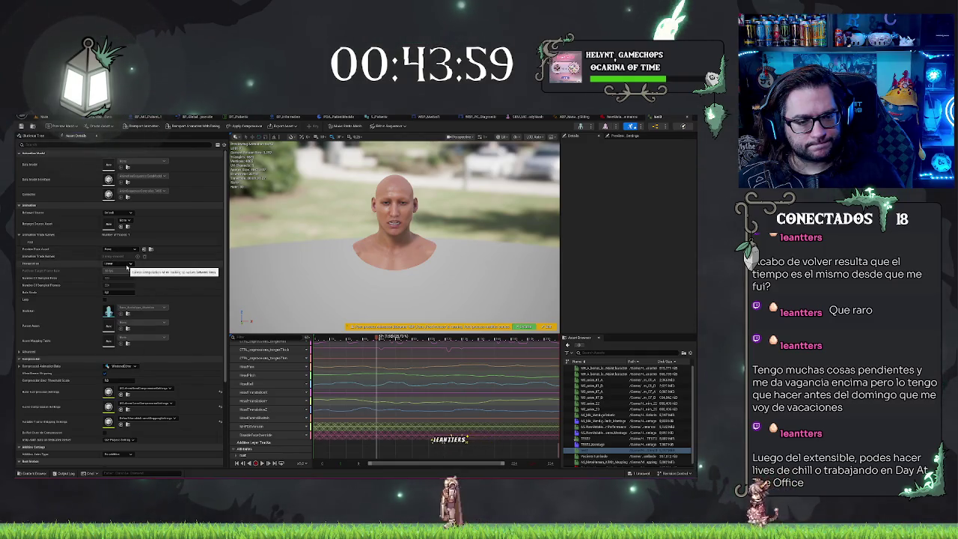
click(127, 265)
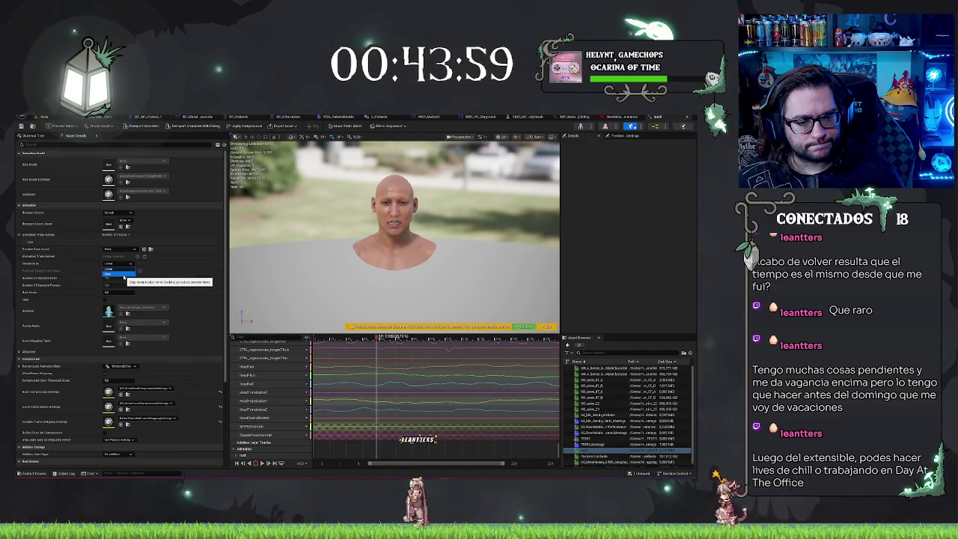
click(119, 274)
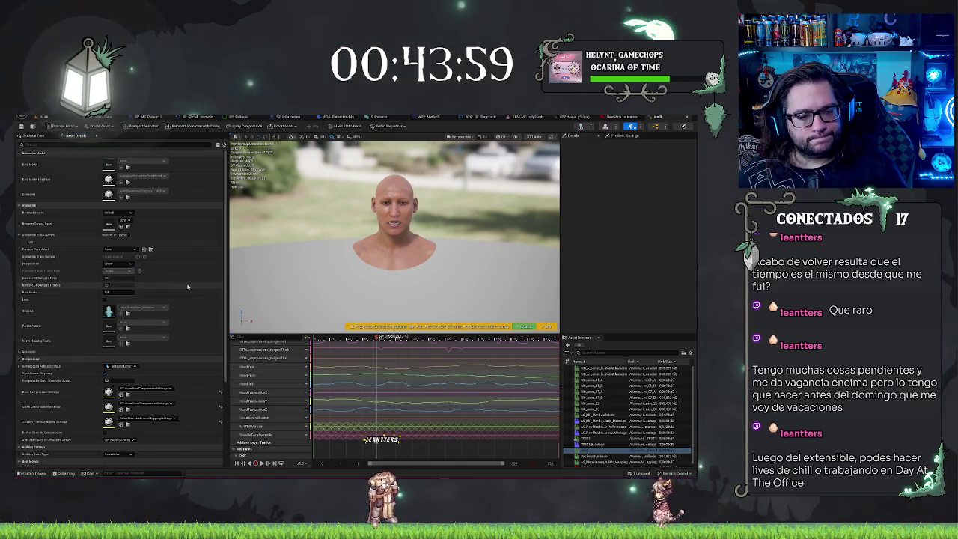
click(20, 352)
click(20, 359)
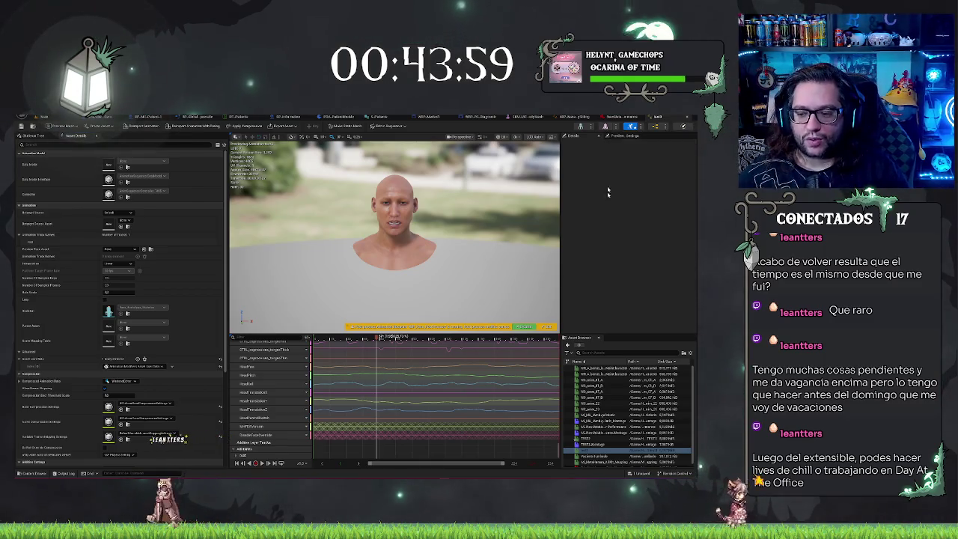
Set the sequence's Root Motion Root Lock to Zero in the Details panel.
scroll(177, 318, down, 5)
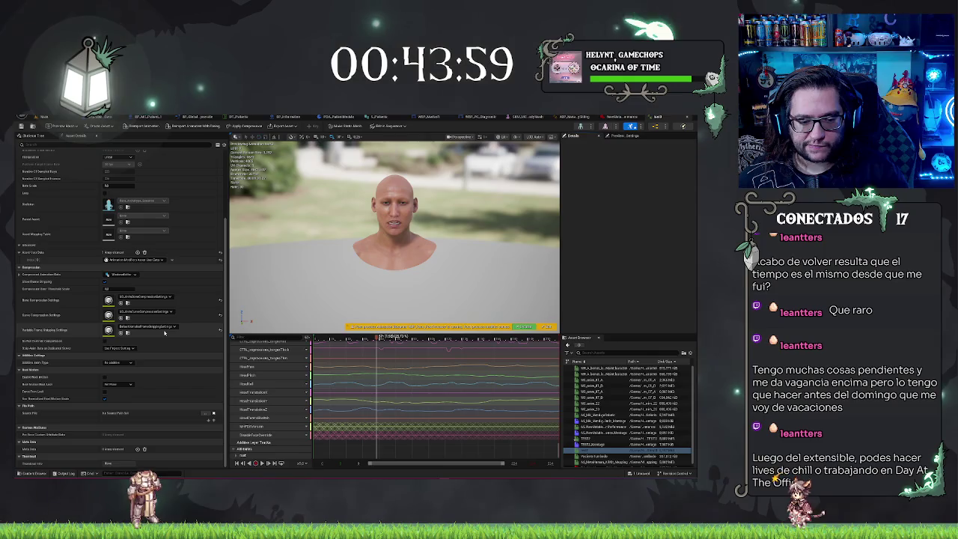
scroll(140, 326, up, 5)
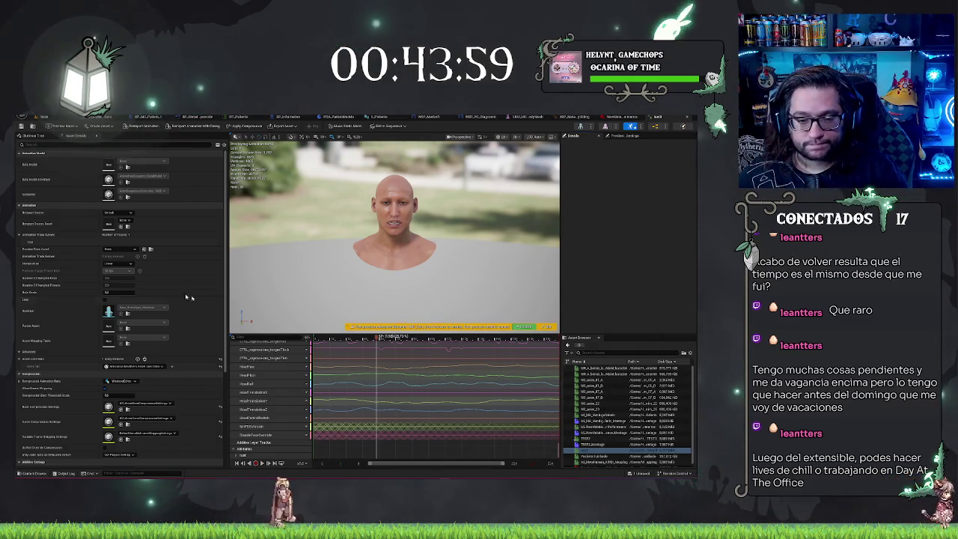
scroll(86, 317, down, 5)
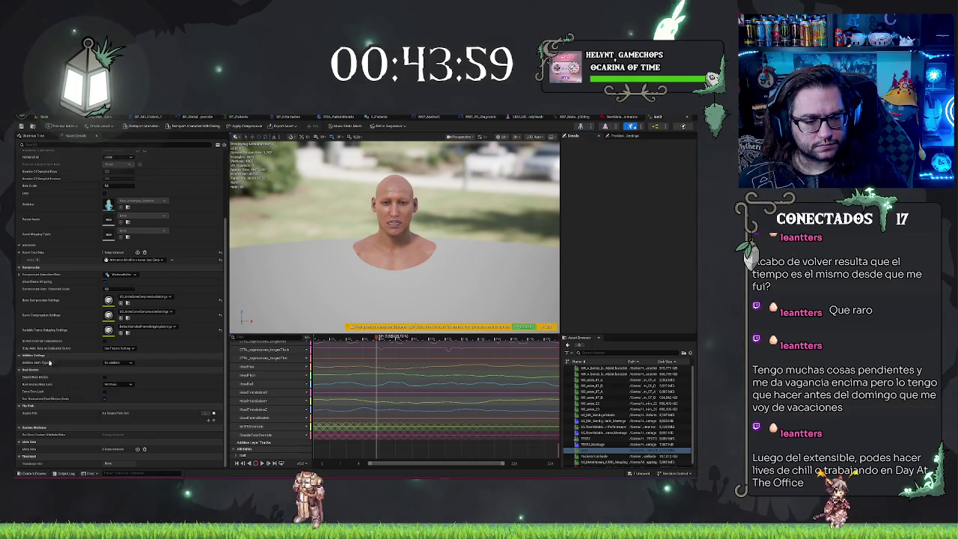
click(118, 384)
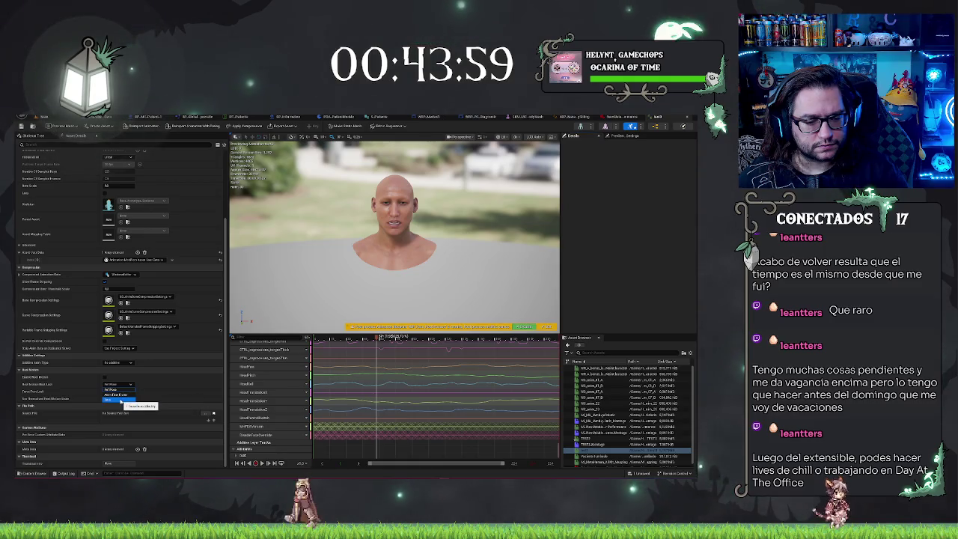
click(116, 400)
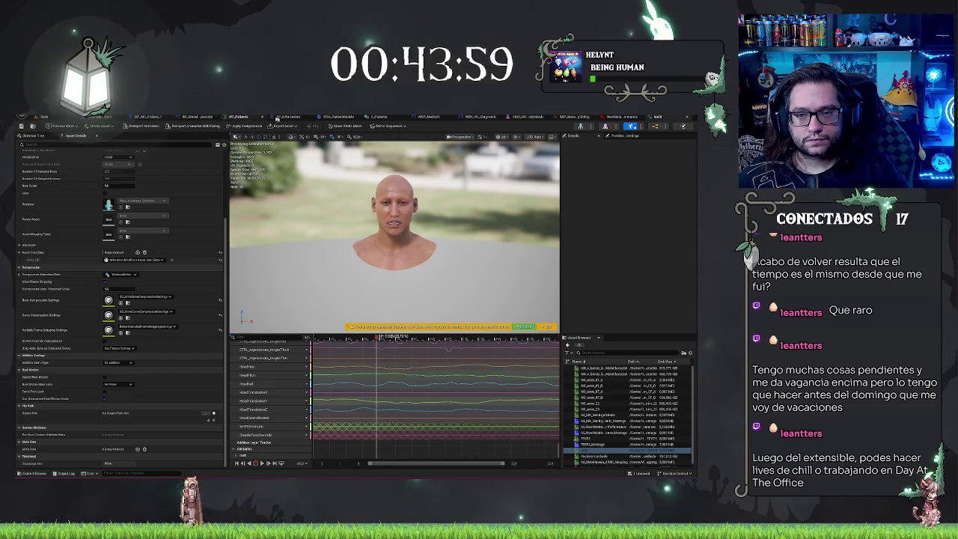
Open the AS_NewMetaHumanPerformance animation, then the TEST2 animation for editing.
click(608, 426)
double_click(608, 426)
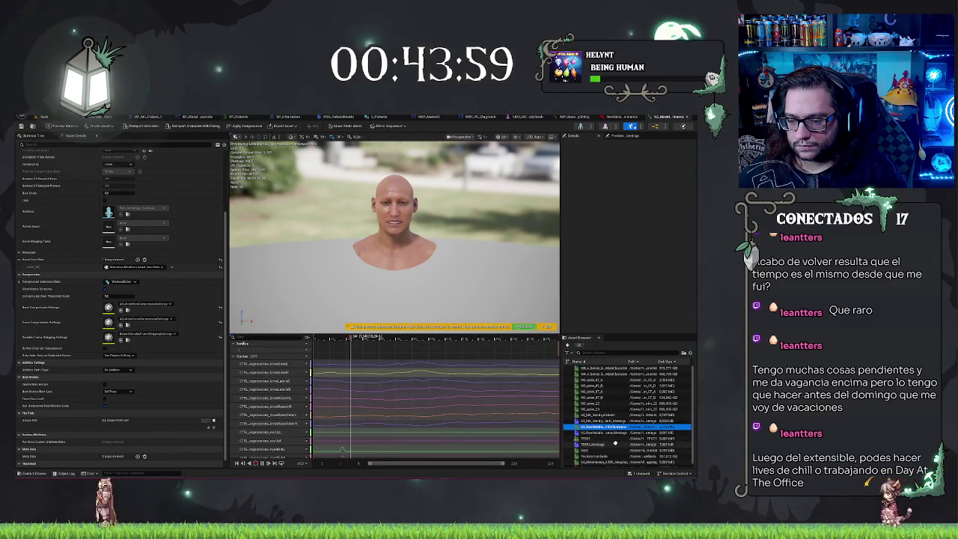
click(607, 437)
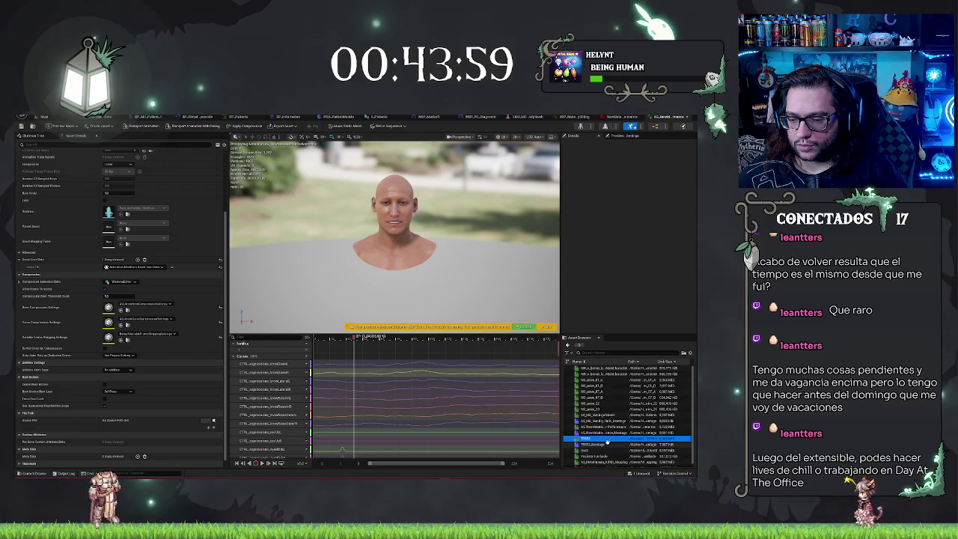
double_click(607, 438)
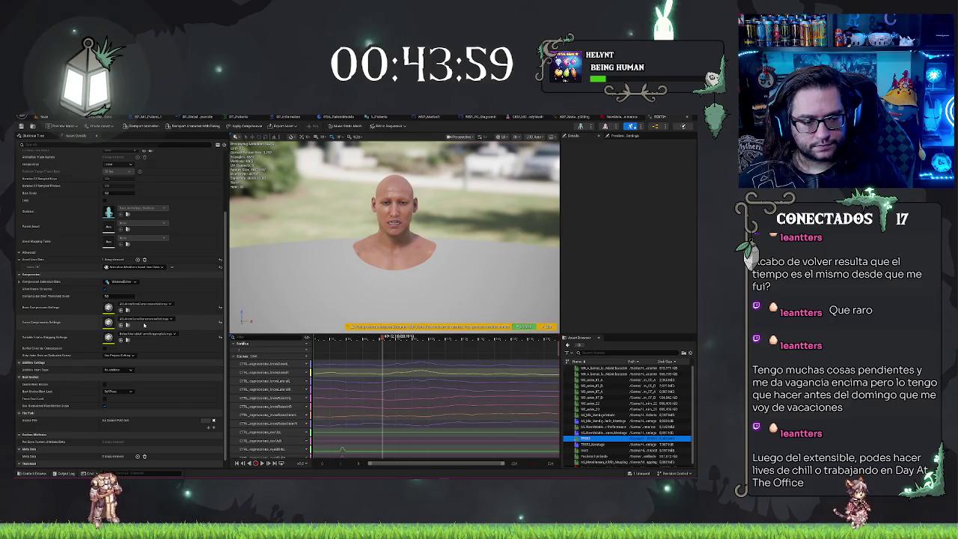
Set TEST2's Additive Anim Type to Mesh Space and scrub back to preview it.
click(115, 369)
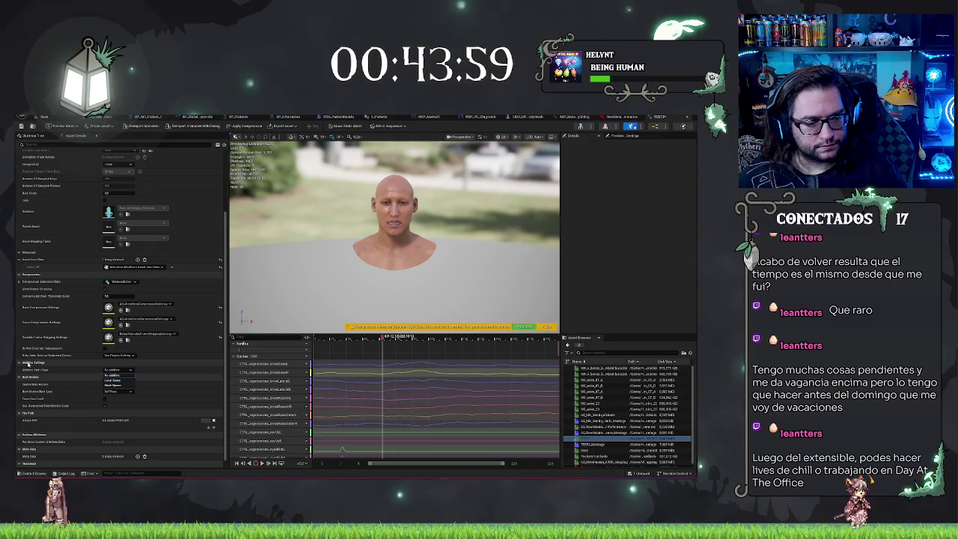
click(105, 375)
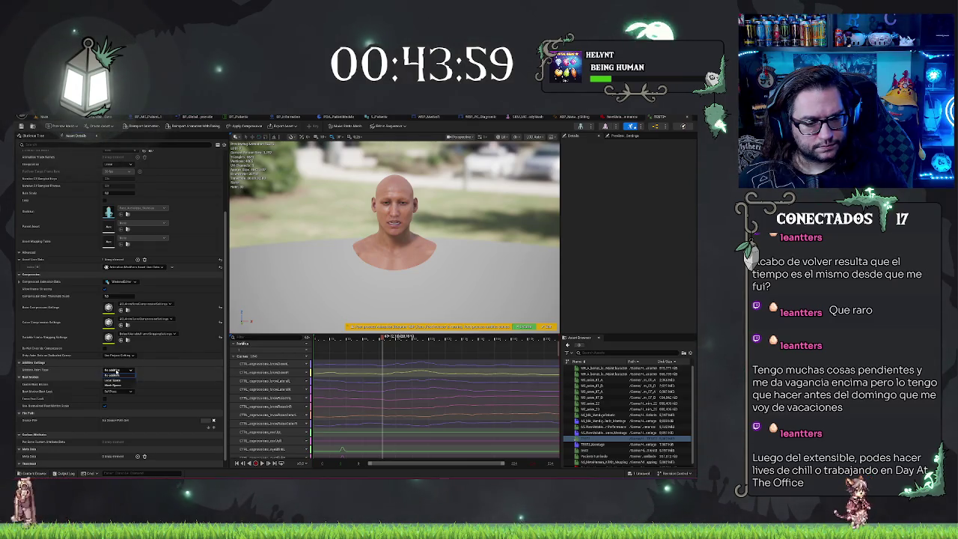
click(114, 371)
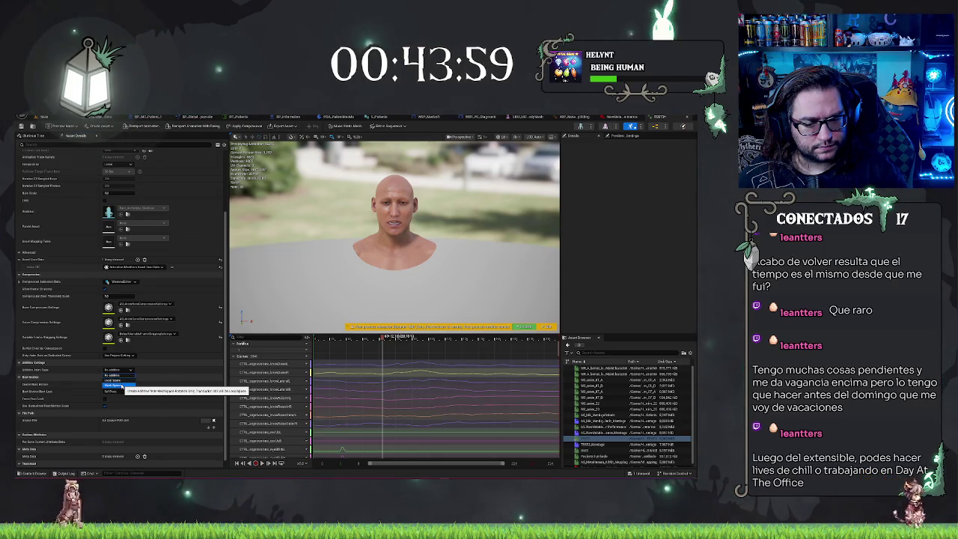
click(121, 386)
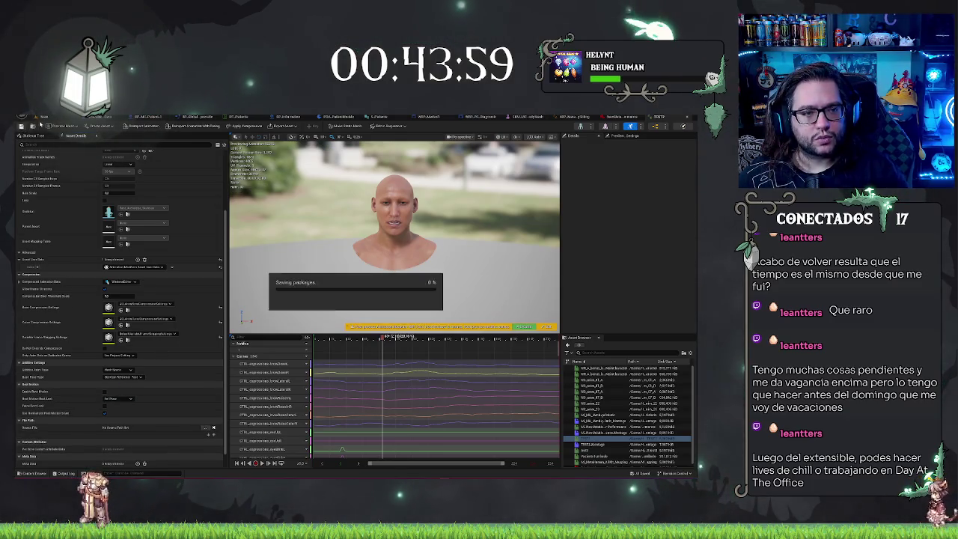
drag(413, 337, 370, 337)
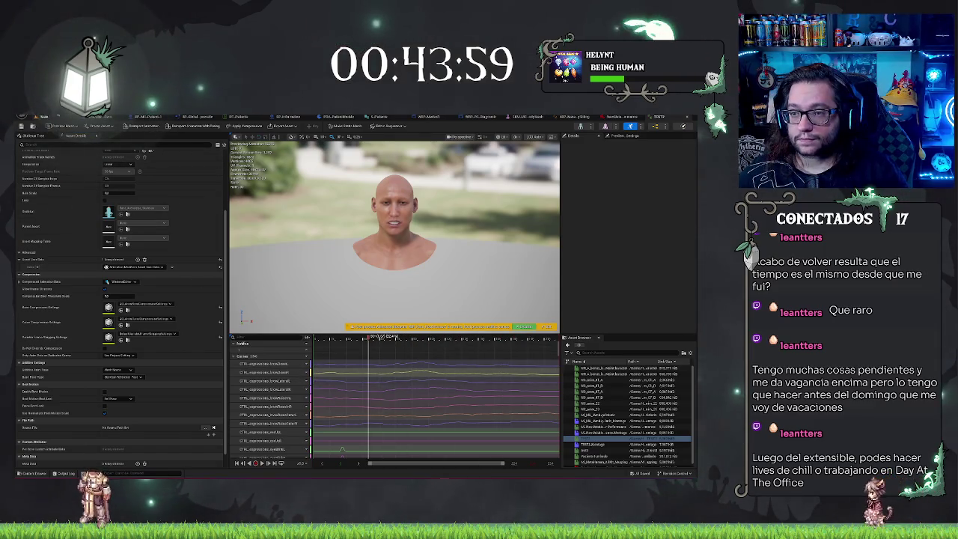
click(486, 118)
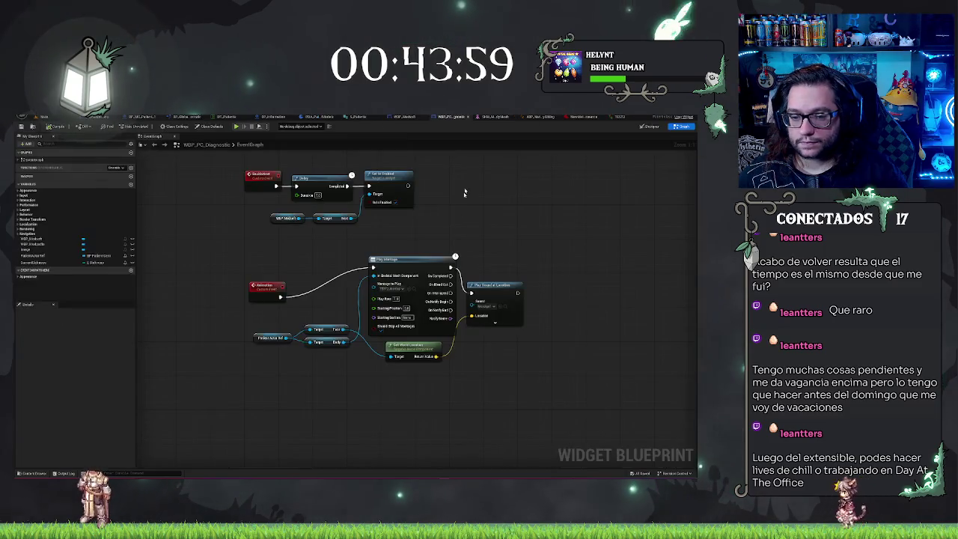
Return to the main level and run a play-test of the patient at the diagnostic computer.
click(54, 121)
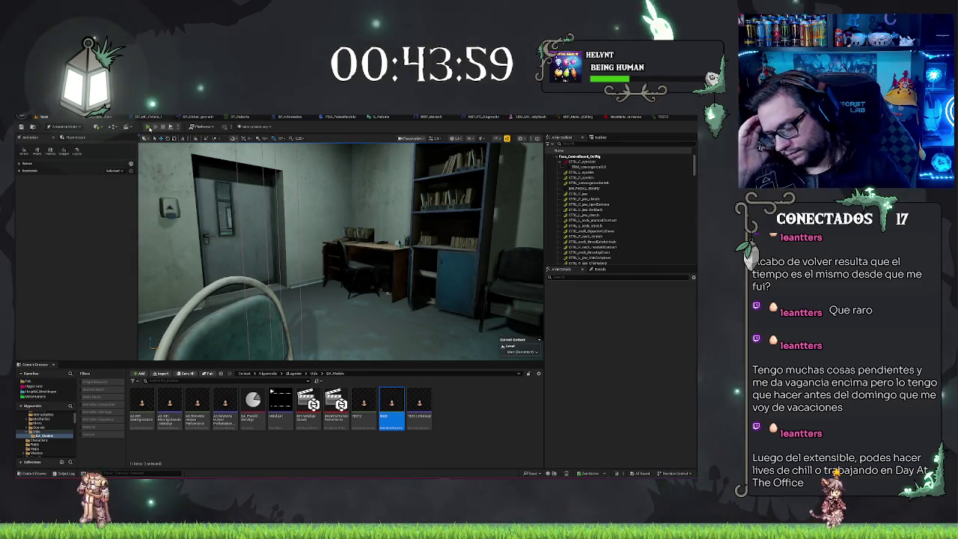
click(149, 127)
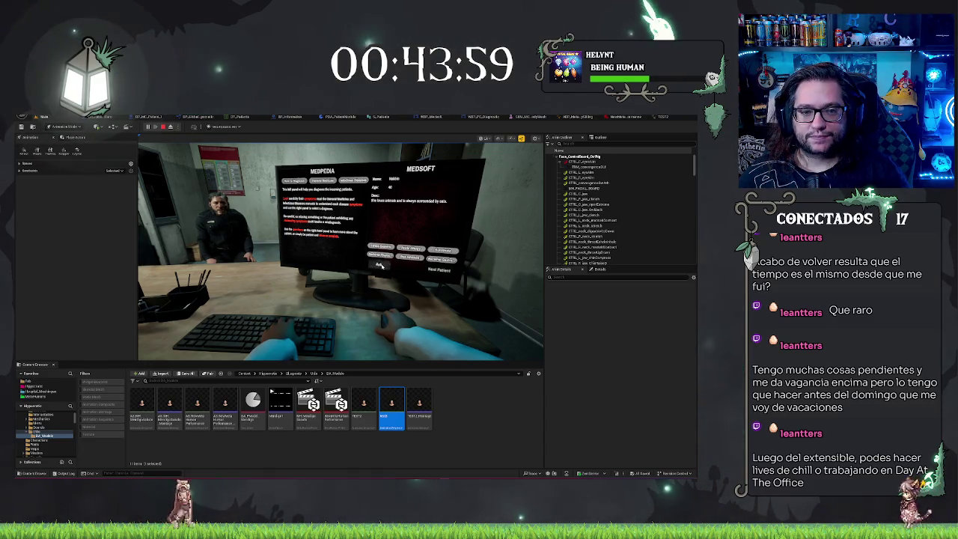
key(Escape)
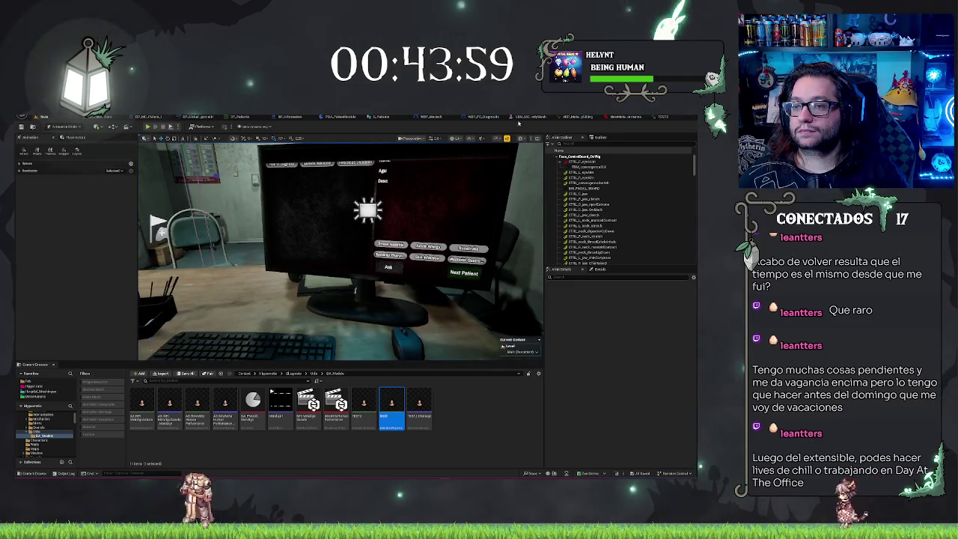
click(647, 119)
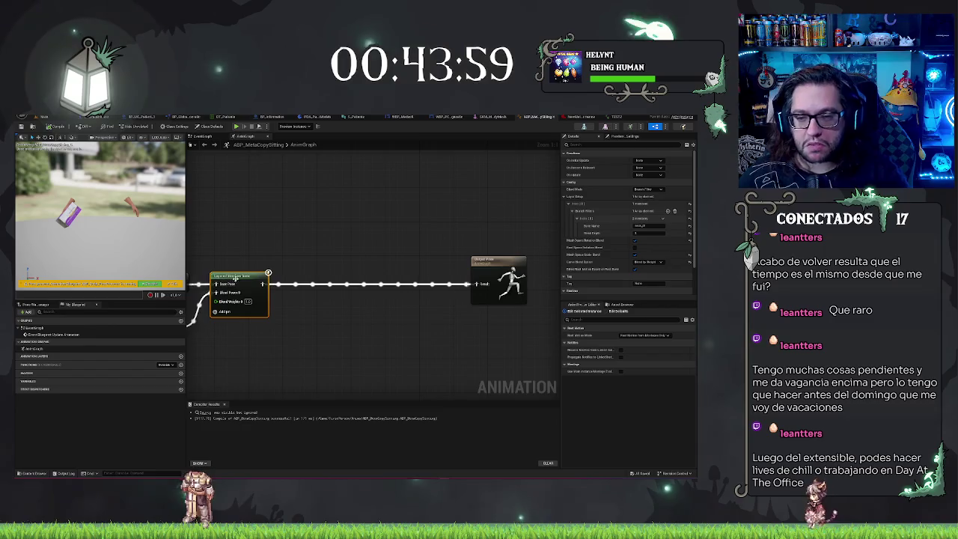
Inspect the Bone Name value in the anim blueprint's Details, then go back to the main level.
click(647, 225)
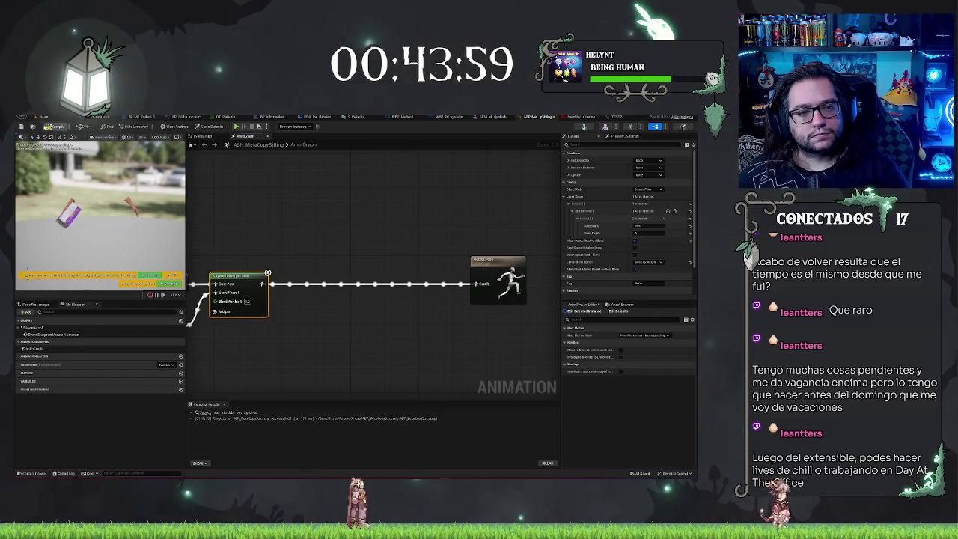
click(126, 119)
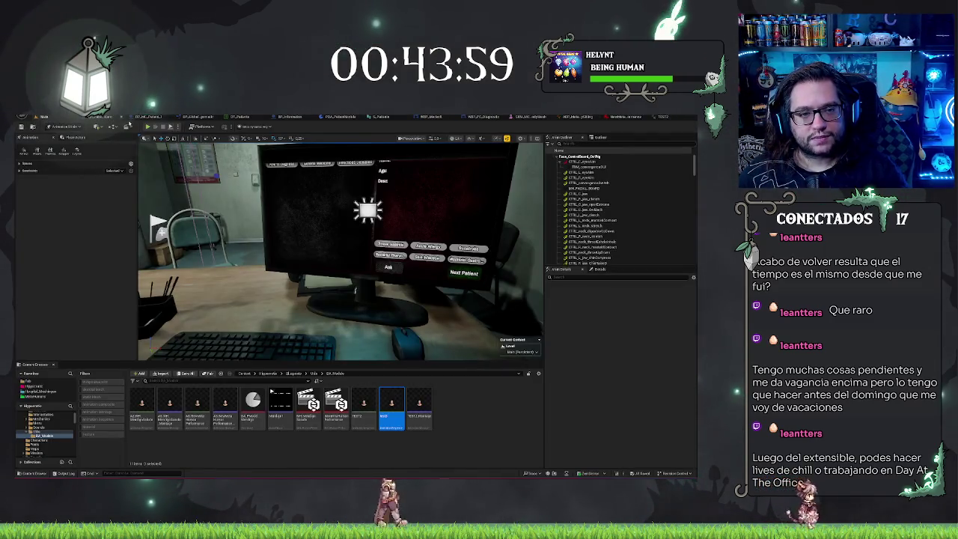
Run another play-test with Alt+P, focus the game viewport, then stop the session.
key(alt+p)
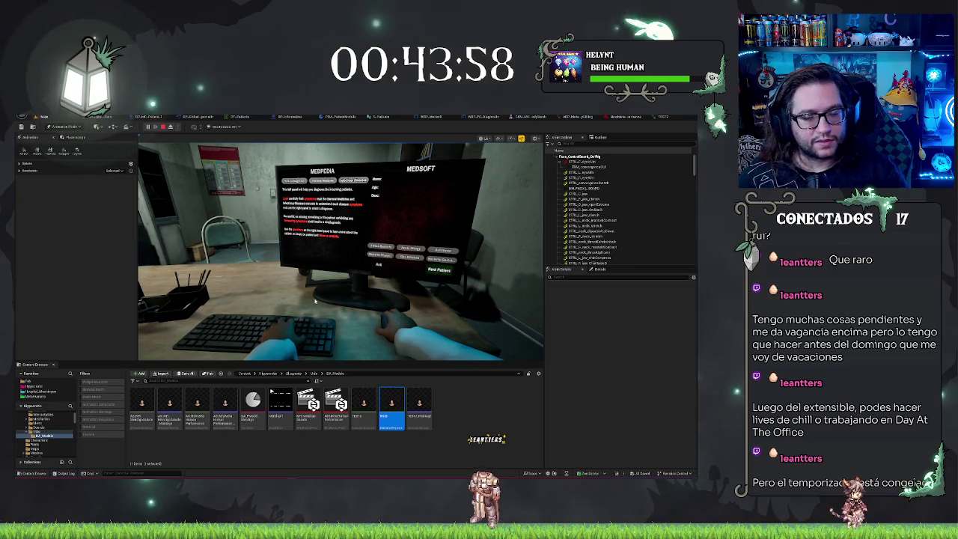
click(436, 274)
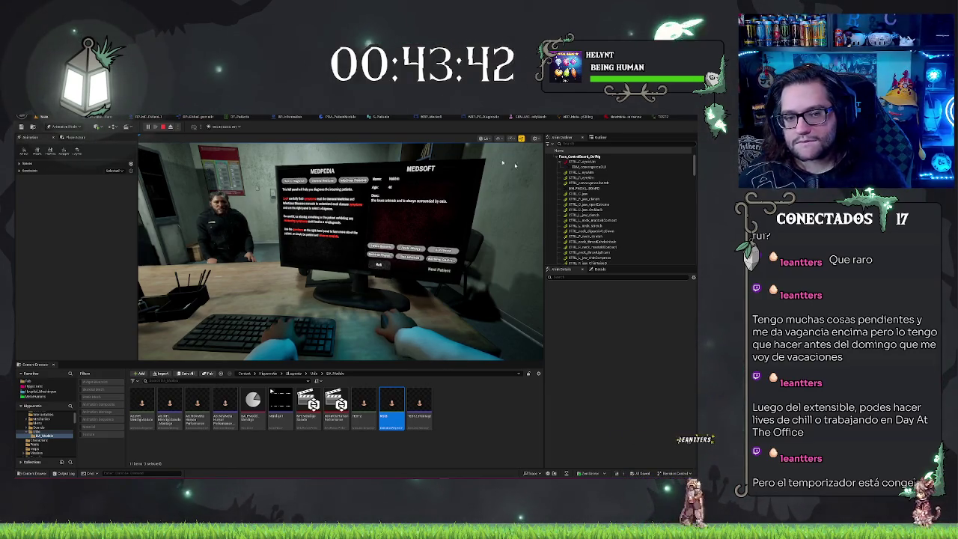
key(Escape)
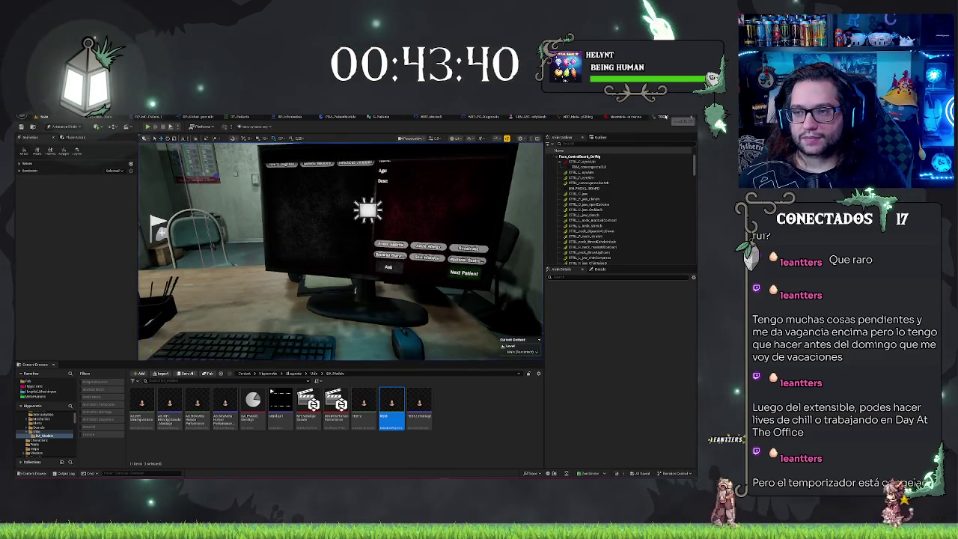
click(661, 117)
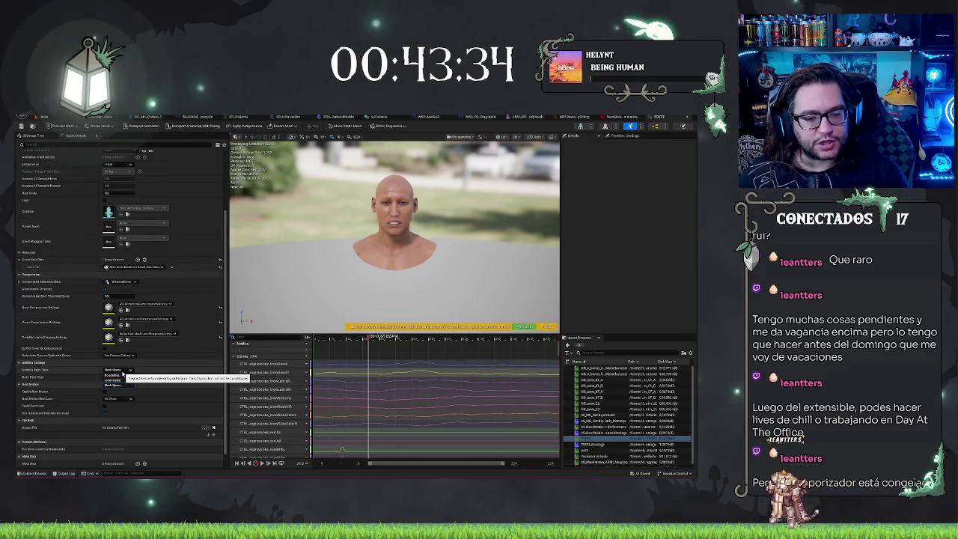
Set TEST2's Additive Anim Type back to No additive and return to the main level.
click(125, 375)
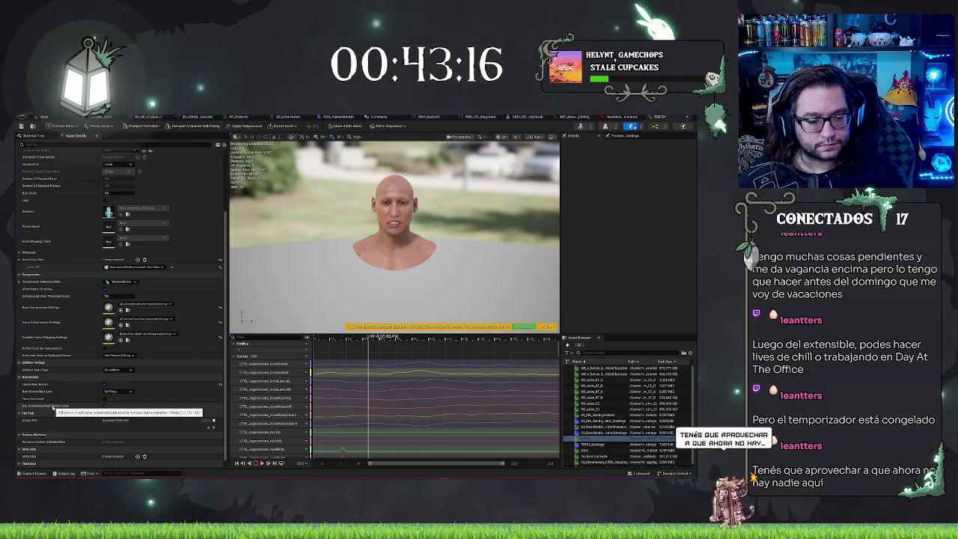
click(147, 127)
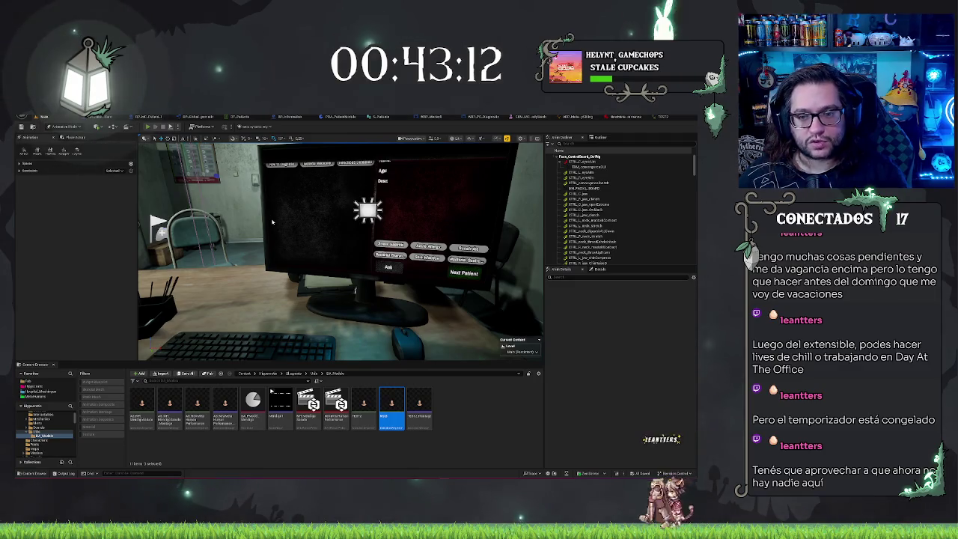
Play-test the level with the seated patient, then return to the ABP_MetaCopySitting AnimGraph.
key(alt+p)
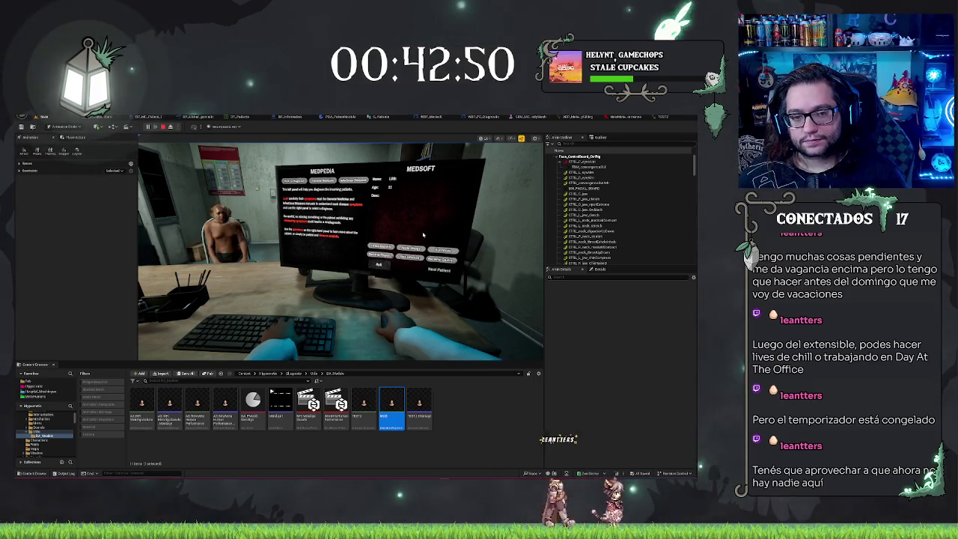
click(604, 118)
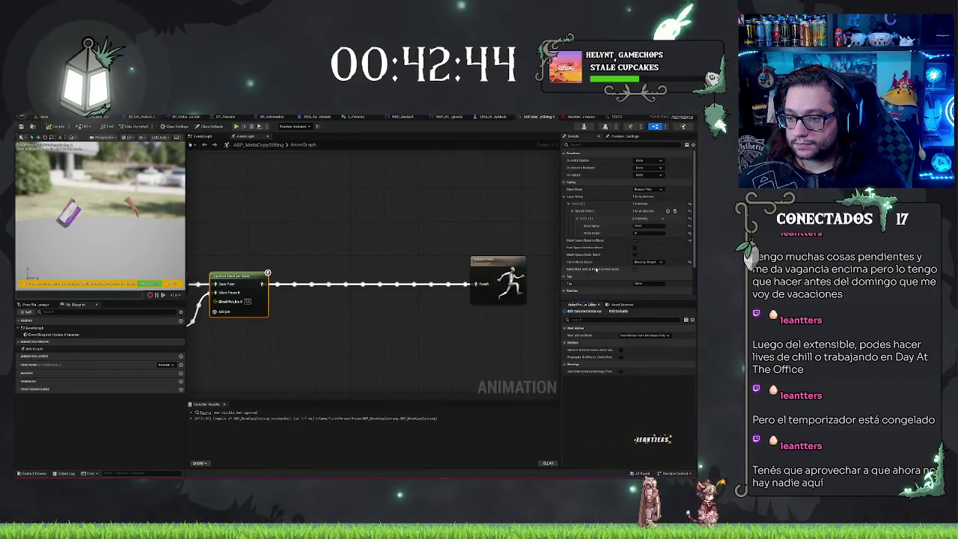
Set the Layered Blend per Bone Curve Blend Option to Override and enable Mesh Space Rotation Blend.
click(635, 263)
click(647, 159)
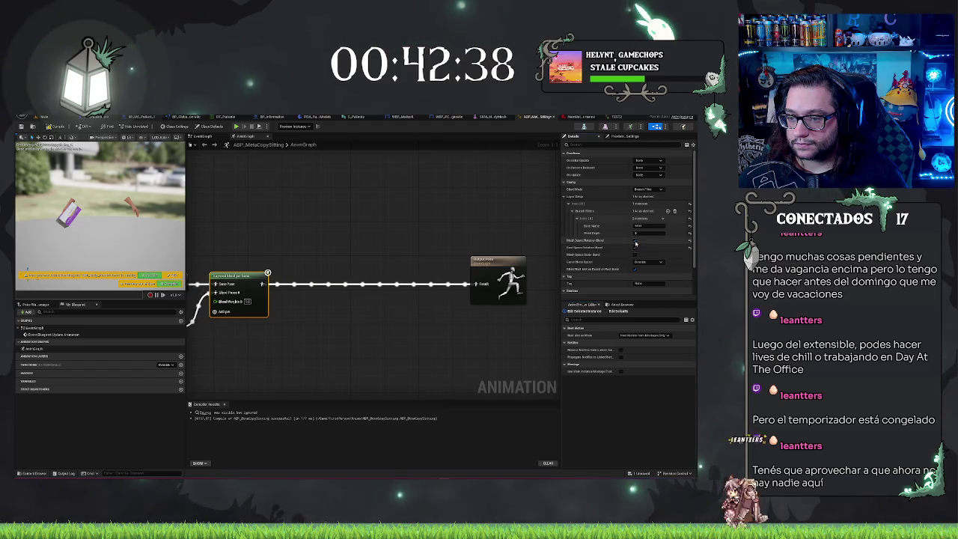
click(634, 241)
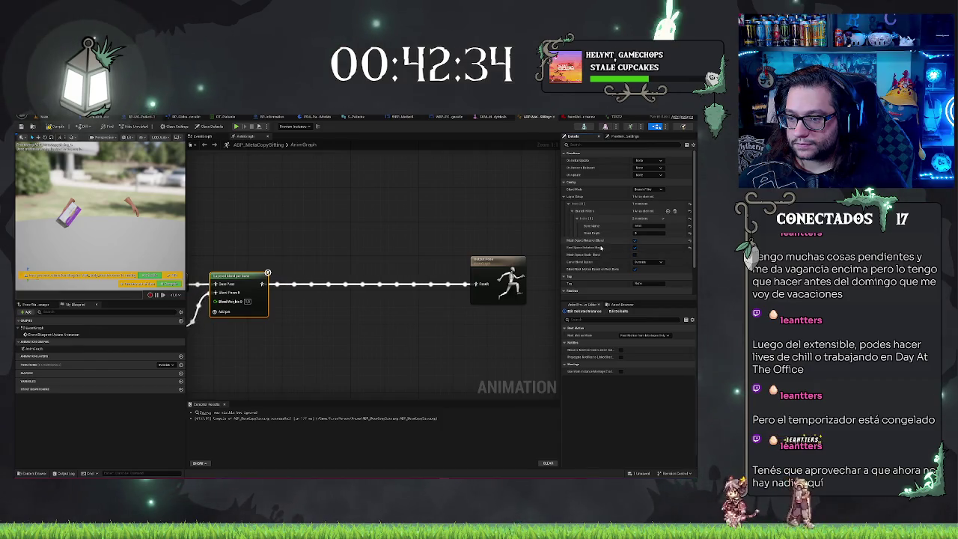
Enter a new bone name, set Blend Depth to 2, and save the blueprint.
scroll(586, 267, down, 1)
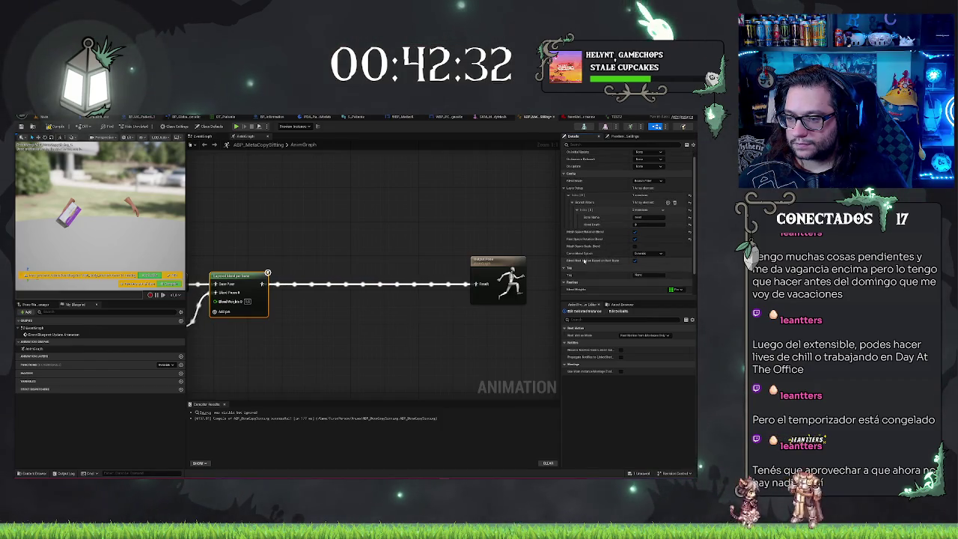
scroll(621, 235, up, 1)
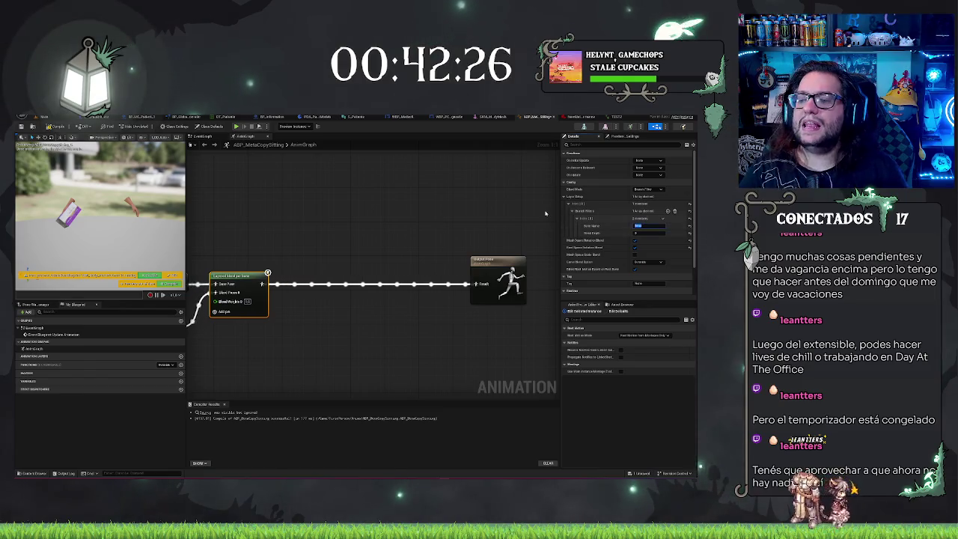
text(ad)
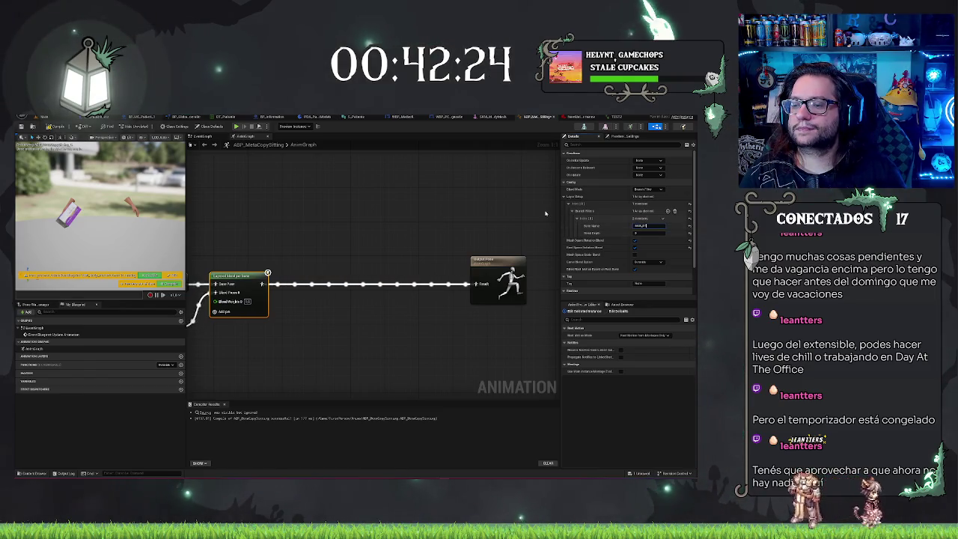
key(Tab)
text(2)
key(Return)
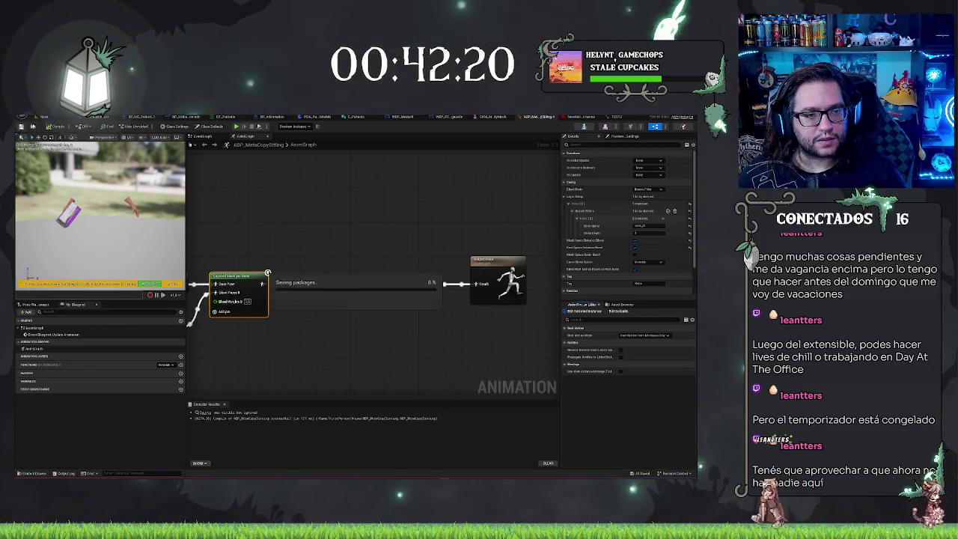
click(42, 116)
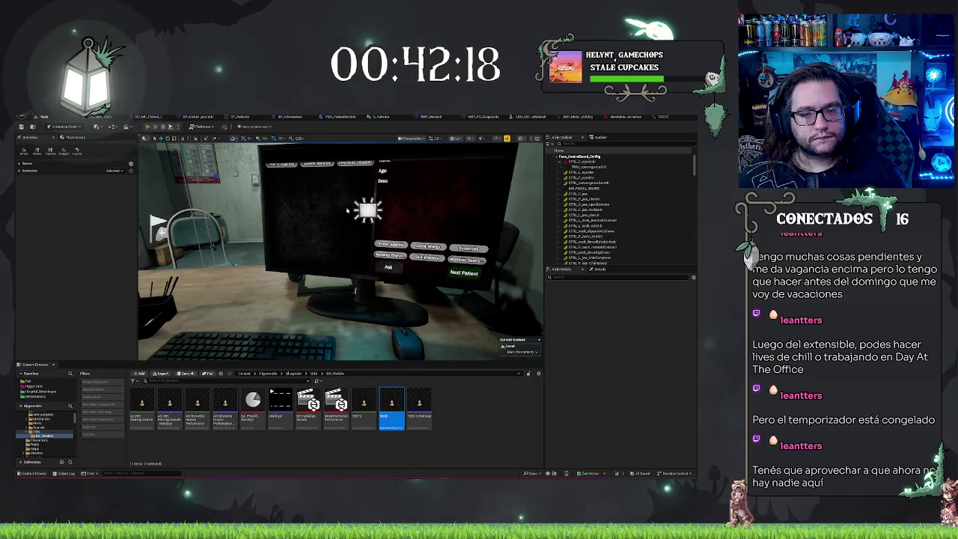
Play-test the patient's facial animation, stop the session, and bring up the TEST2 animation.
key(alt+p)
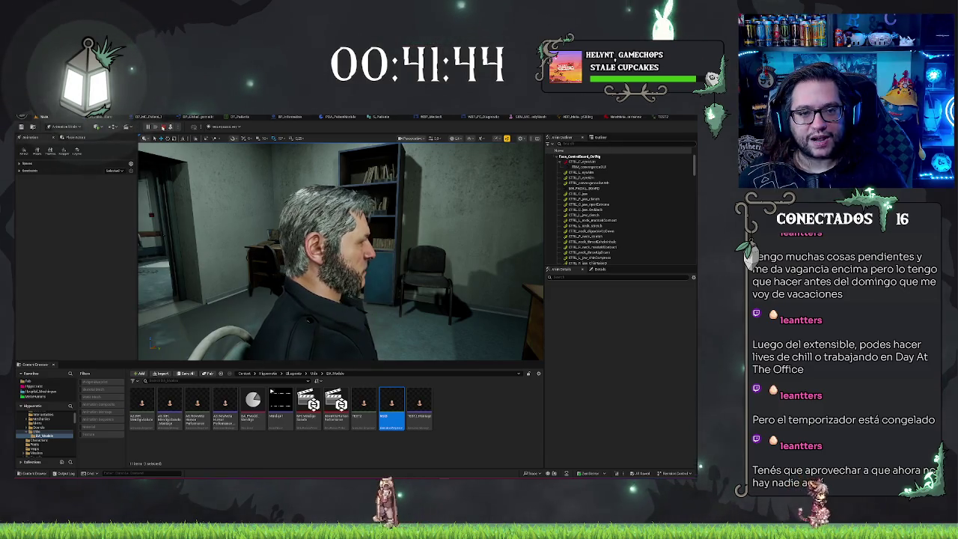
click(162, 127)
click(661, 119)
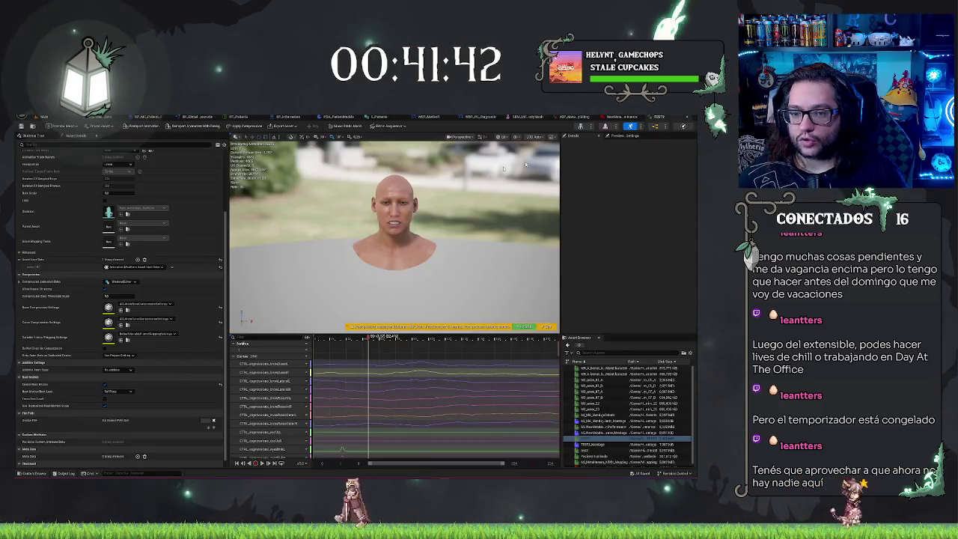
Change TEST2's Root Motion Root Lock to a different option in Asset Details.
mouse_move(381, 260)
mouse_down()
mouse_move(325, 260)
mouse_move(382, 261)
mouse_up()
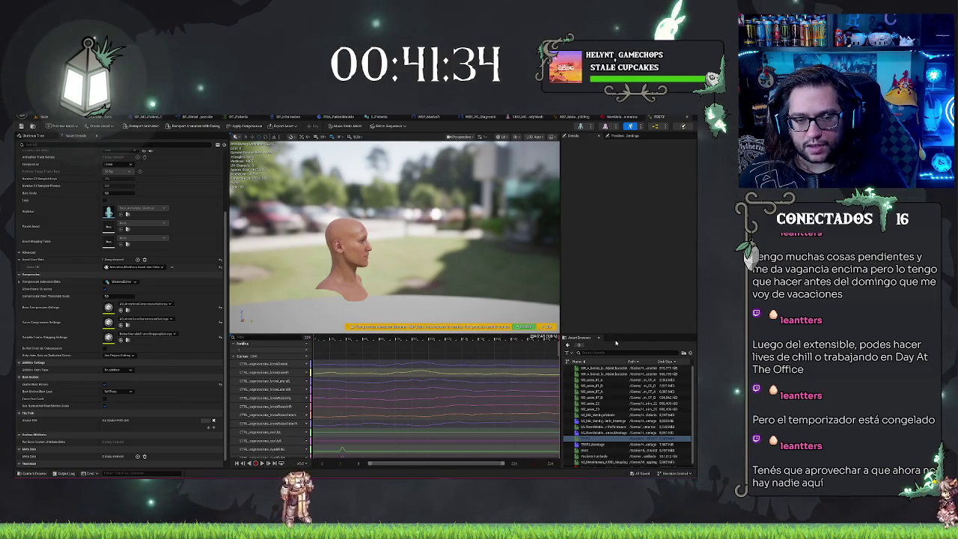
scroll(180, 311, down, 1)
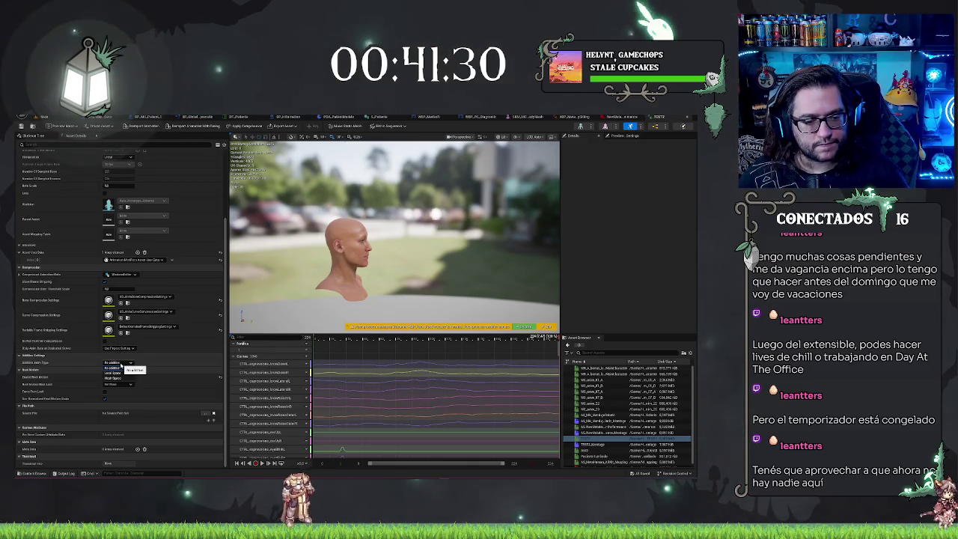
click(118, 384)
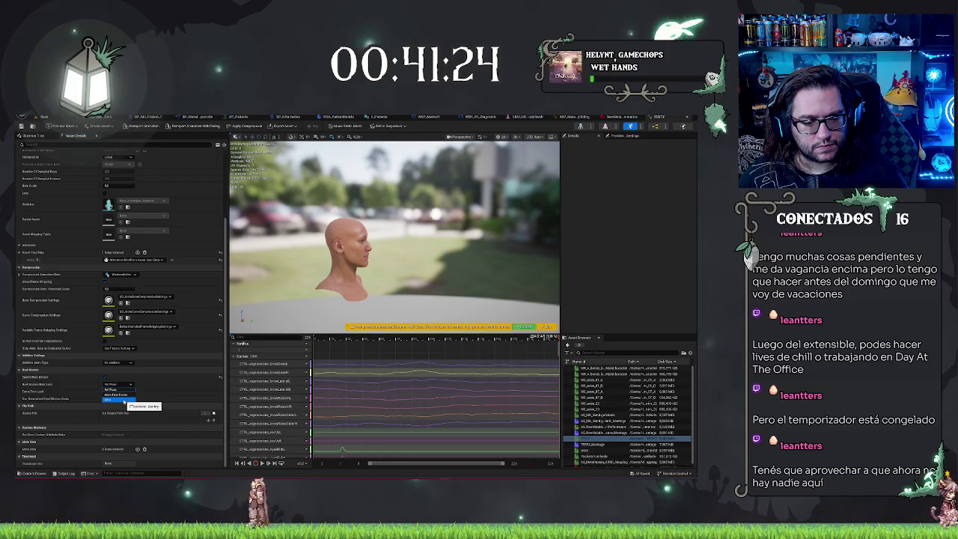
click(124, 401)
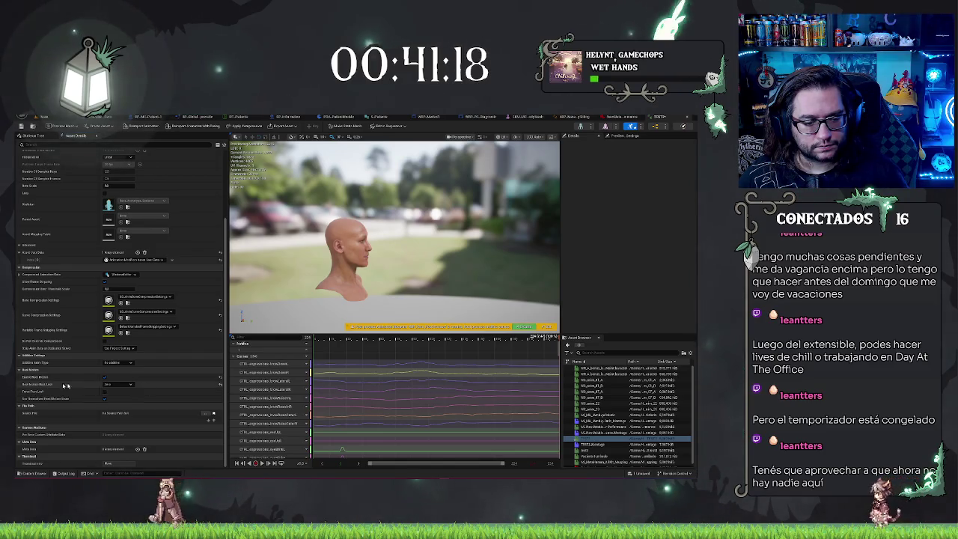
Open the TEST2_Montage from the Asset Browser.
scroll(66, 389, up, 3)
scroll(66, 388, up, 2)
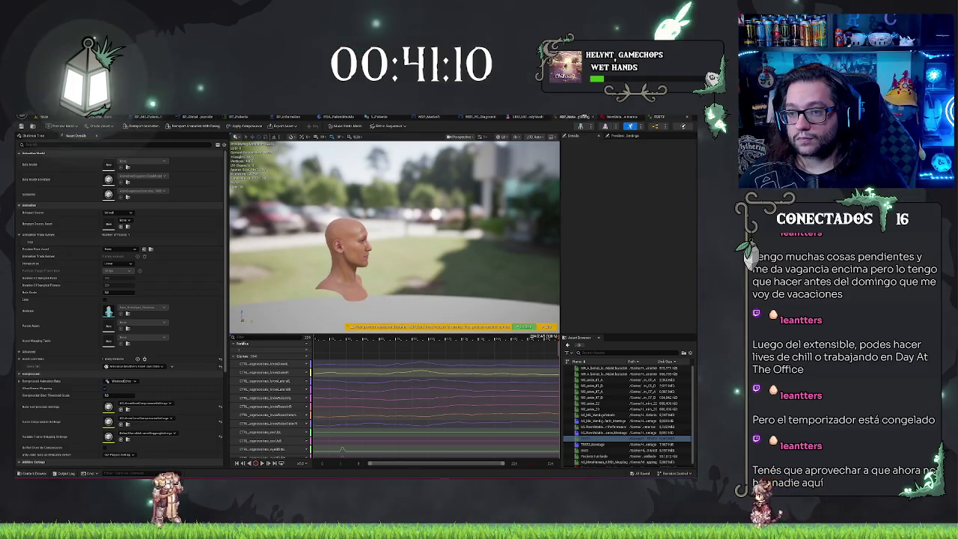
double_click(617, 445)
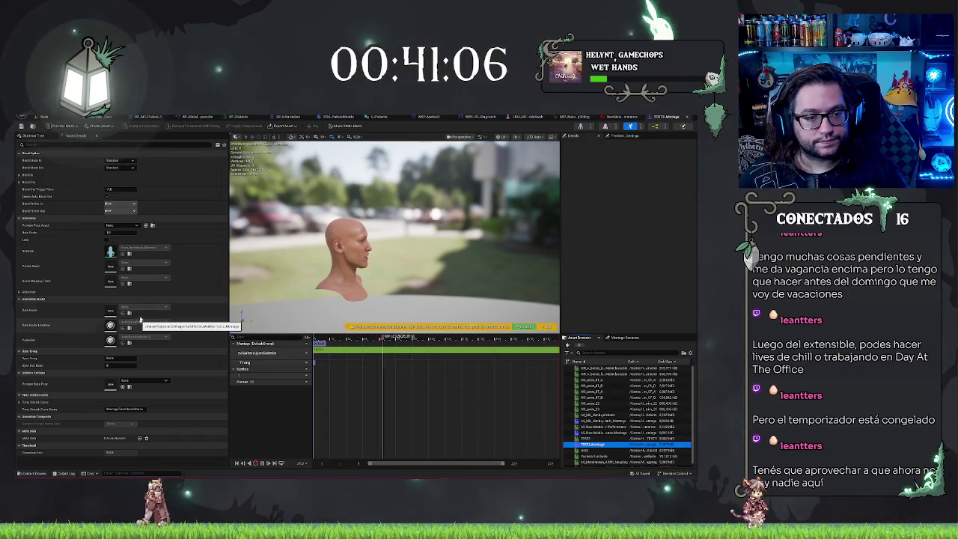
Expand the TEST2_Montage Blend In and Blend Out timing settings in Asset Details.
click(19, 175)
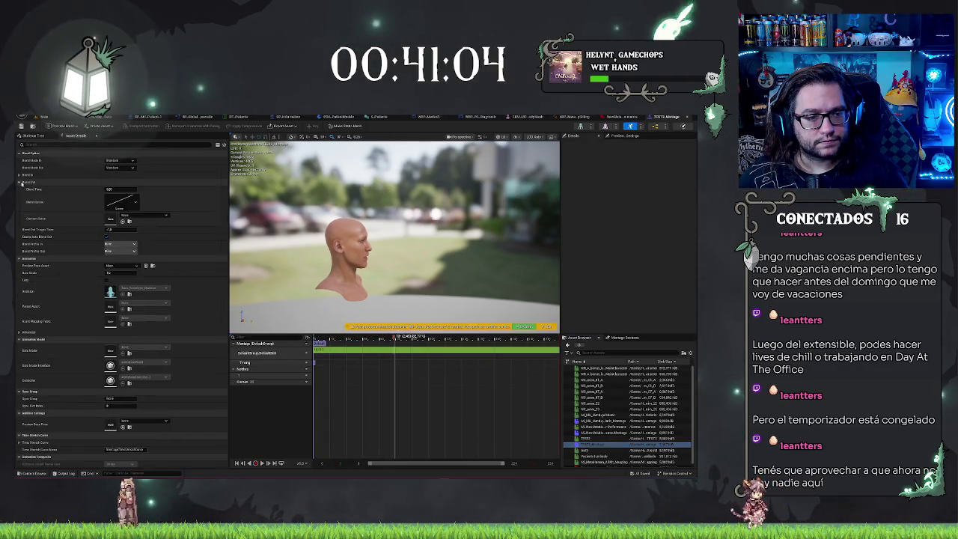
click(20, 175)
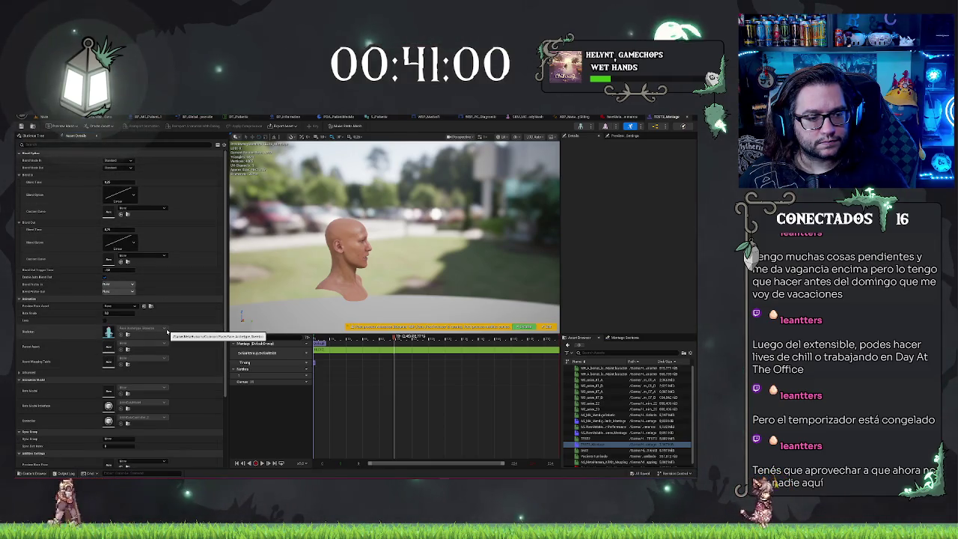
scroll(167, 335, down, 1)
scroll(167, 336, down, 4)
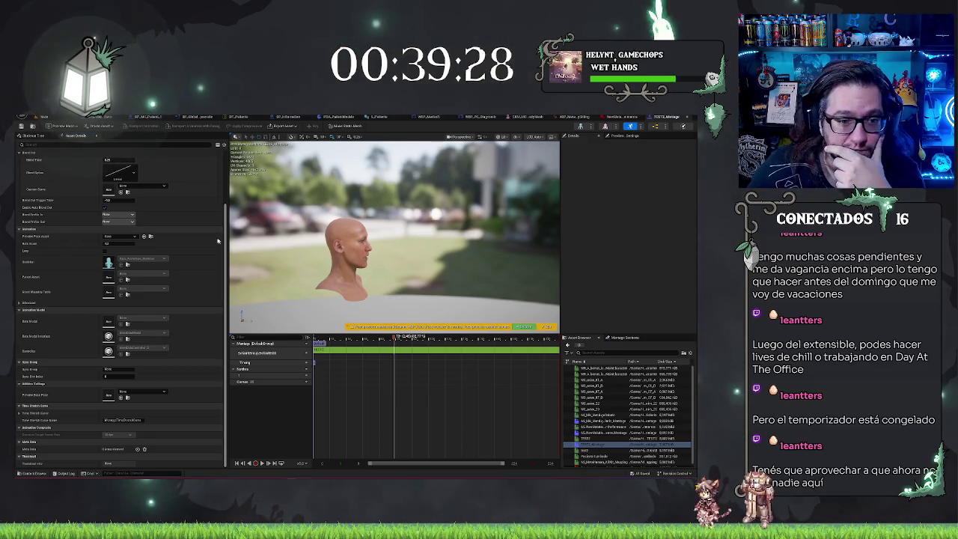
Show the face skeleton's bone hierarchy and select the neck bones to view their transforms.
click(50, 136)
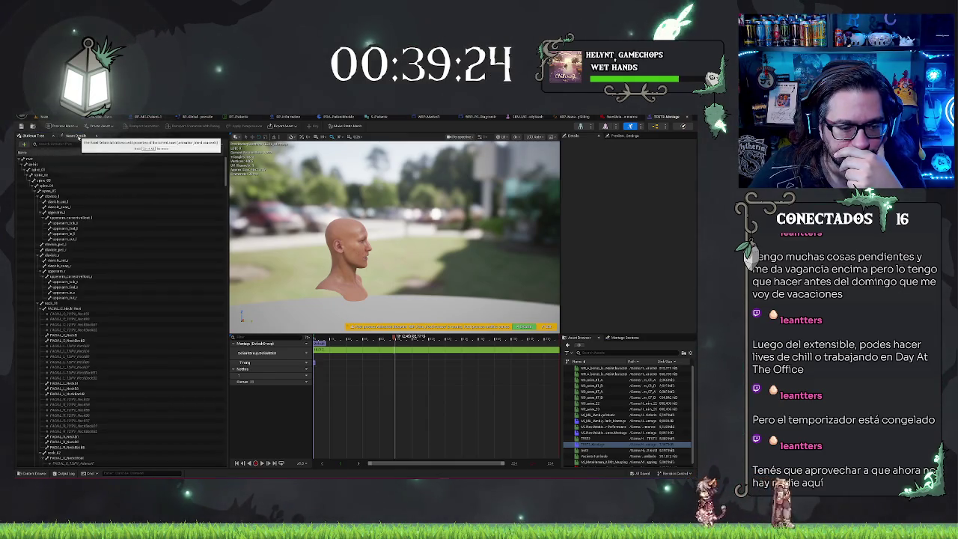
click(78, 337)
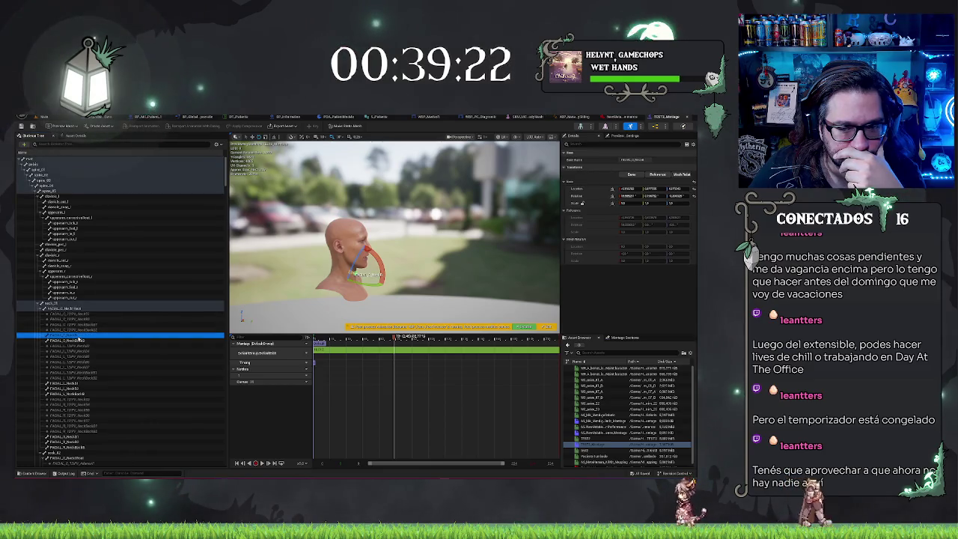
click(48, 303)
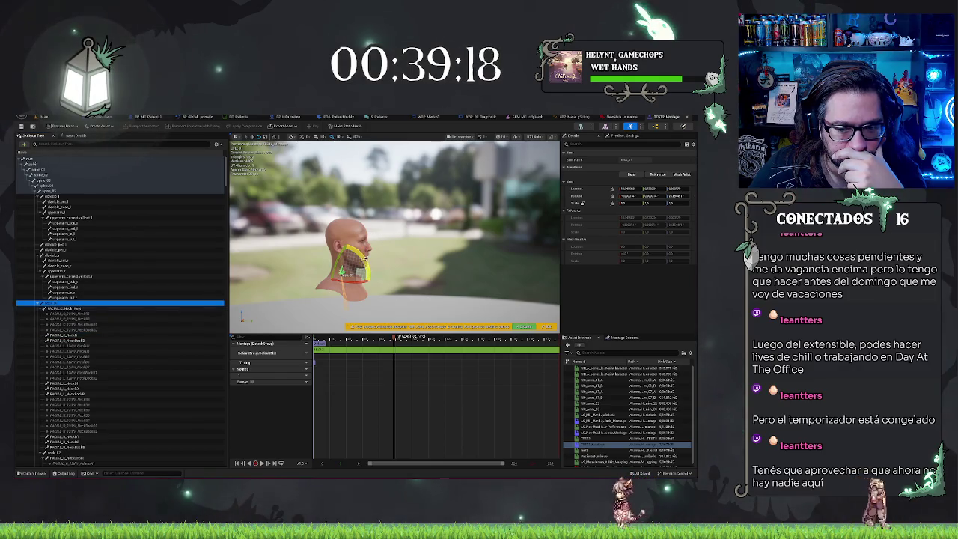